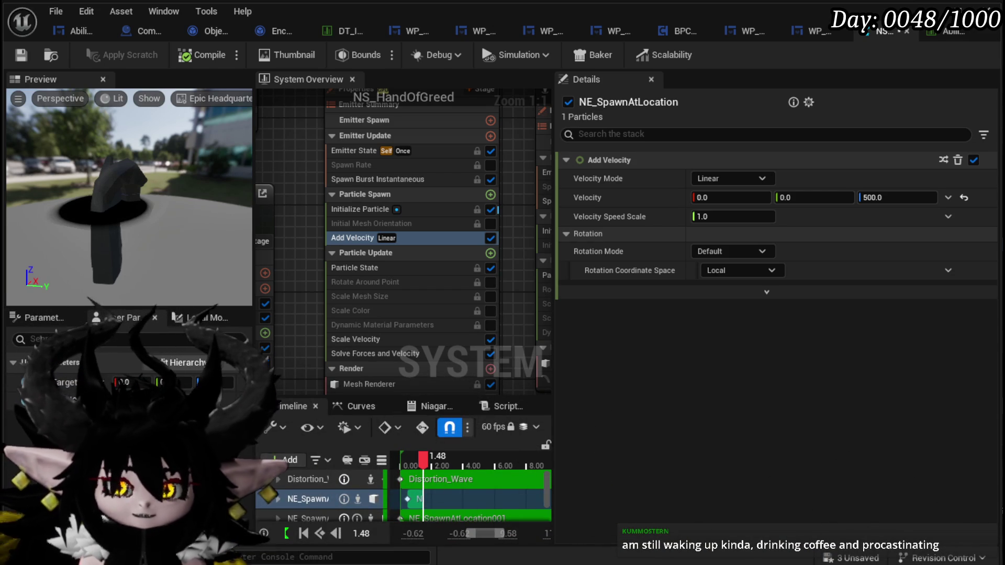
Save NS_HandOfGreed and widen the System Overview so several emitter nodes show.
left_click(21, 55)
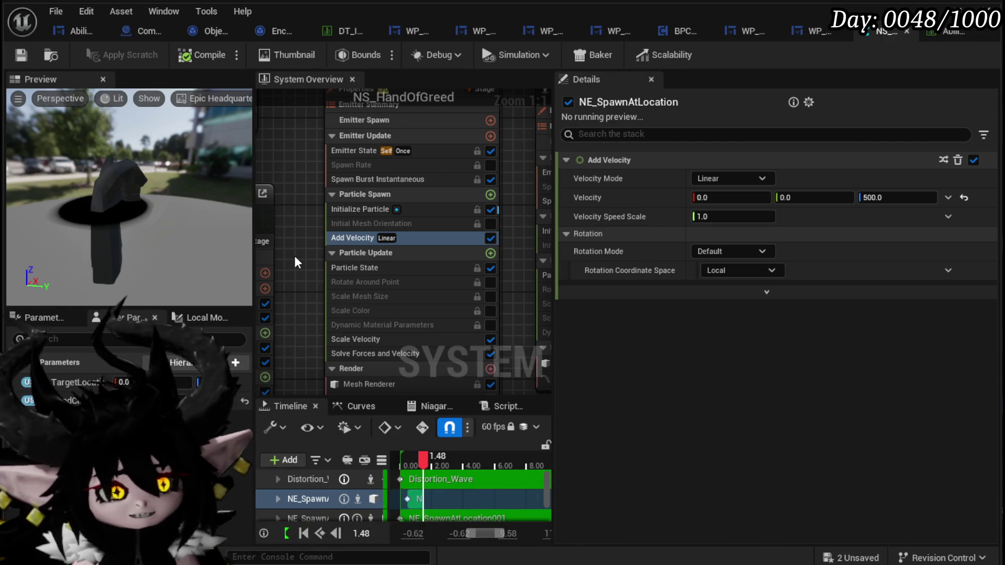
scroll(294, 252, "down", 2)
mouse_move(294, 252)
left_mouse_down()
mouse_move(343, 323)
mouse_move(343, 269)
left_mouse_up()
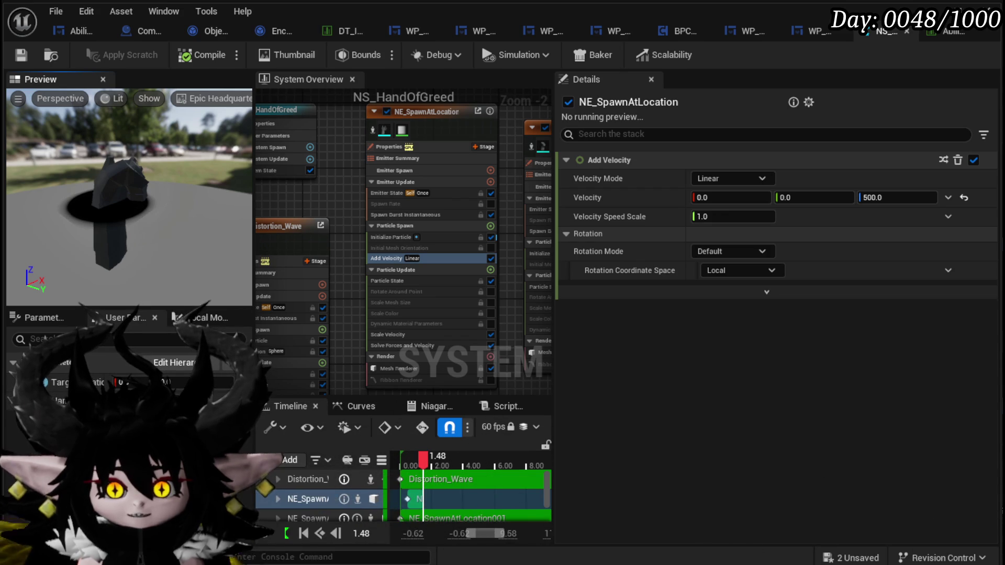
left_click_drag(254, 209, 187, 210)
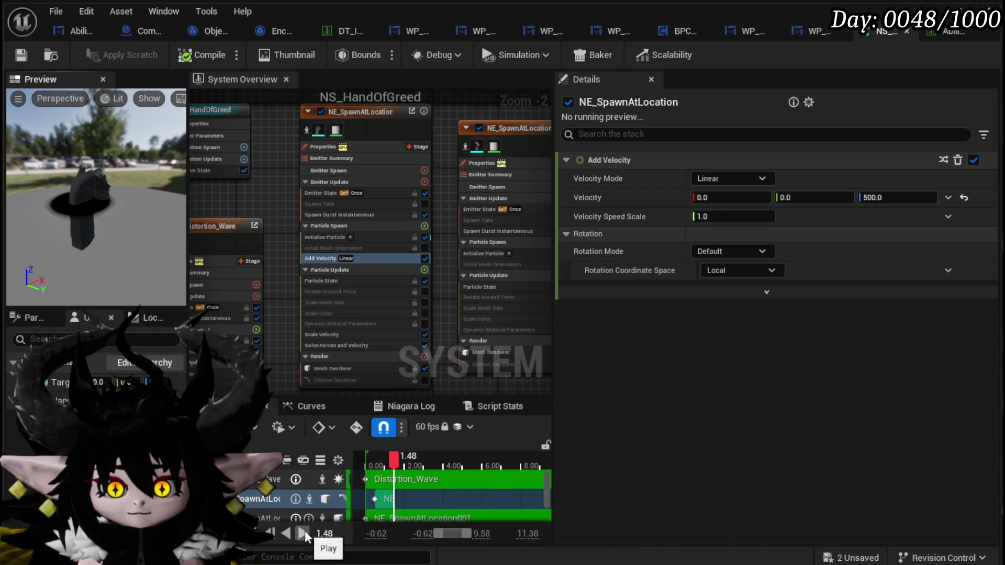
Play the effect preview, rewind it, and stop playback at 1.42.
left_click(305, 531)
left_click(305, 531)
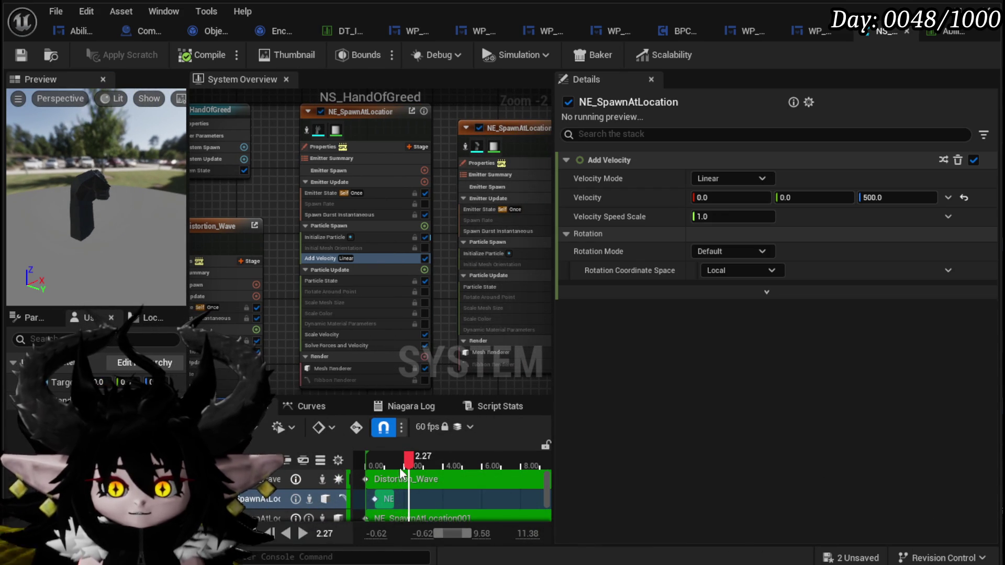
left_click(374, 462)
left_click_drag(374, 462, 358, 463)
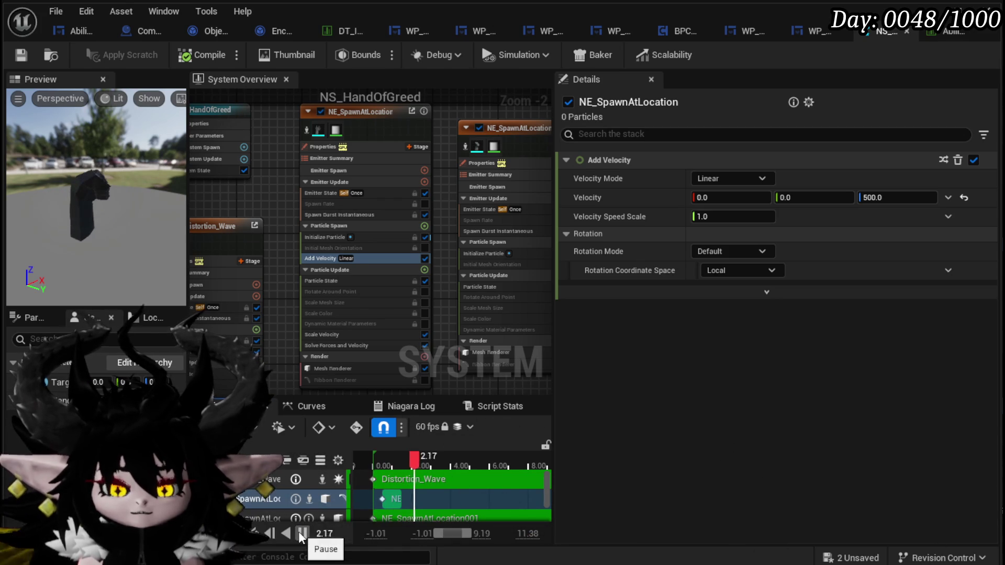
left_click(303, 536)
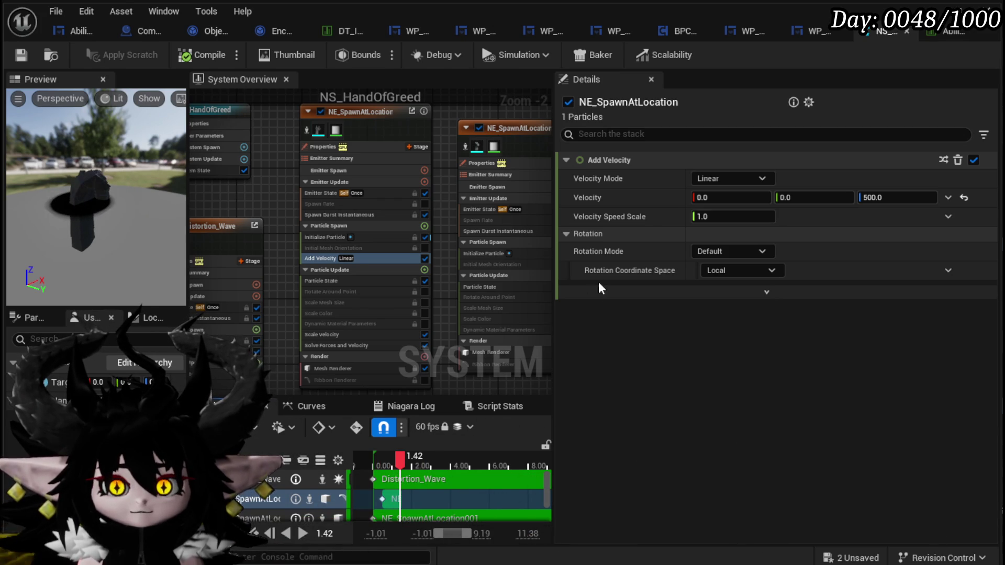
Duplicate the NE_SpawnAtLocation emitter and bring up the copy's Mesh Renderer.
mouse_move(449, 312)
left_mouse_down()
mouse_move(433, 225)
mouse_move(314, 251)
mouse_move(295, 169)
left_mouse_up()
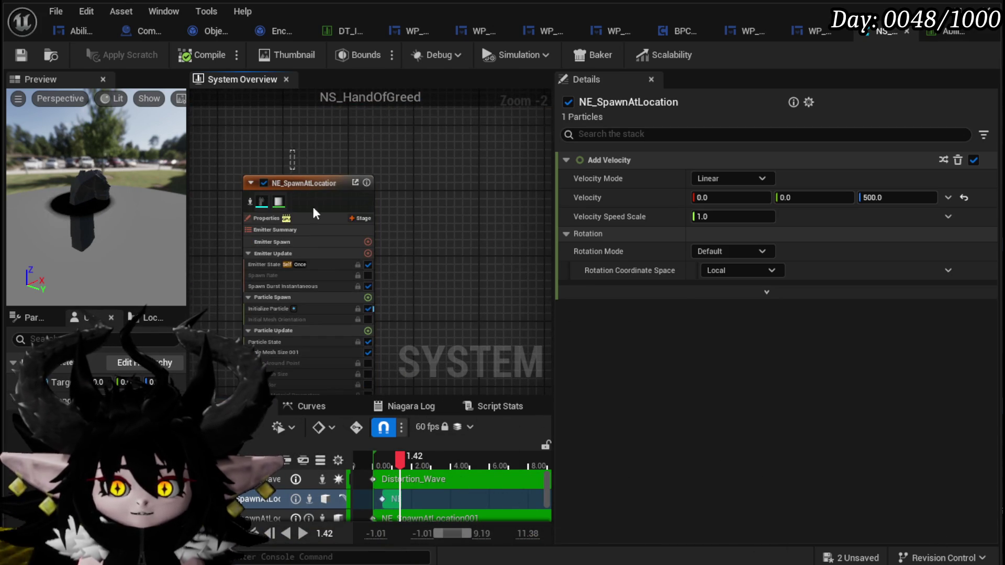
left_click(296, 181)
key("ctrl+d")
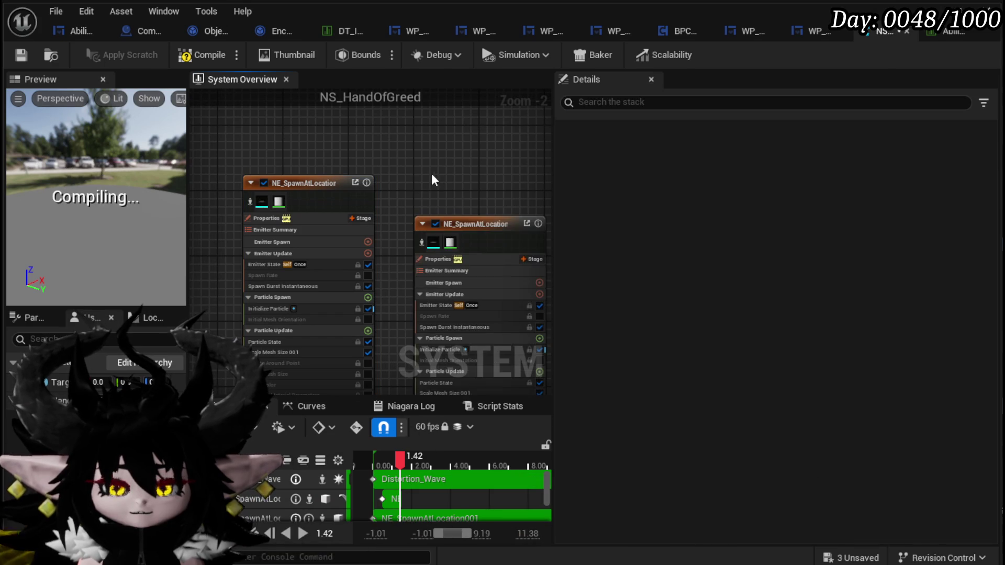
scroll(412, 253, "up", 3)
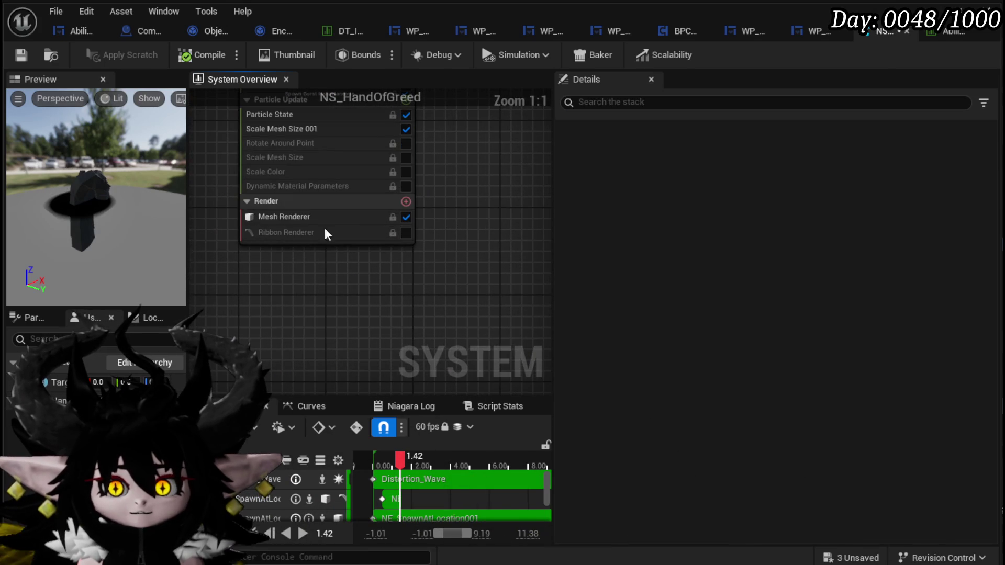
left_click(367, 217)
left_click_drag(441, 222, 462, 359)
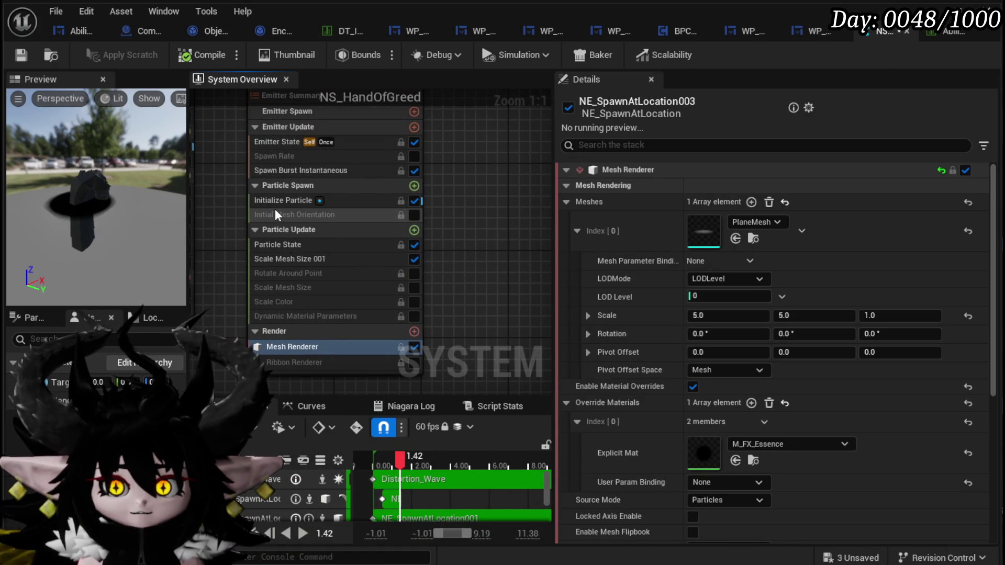
Enable Loop Delay in the copy's Emitter State and set it to 0.2.
left_click(282, 204)
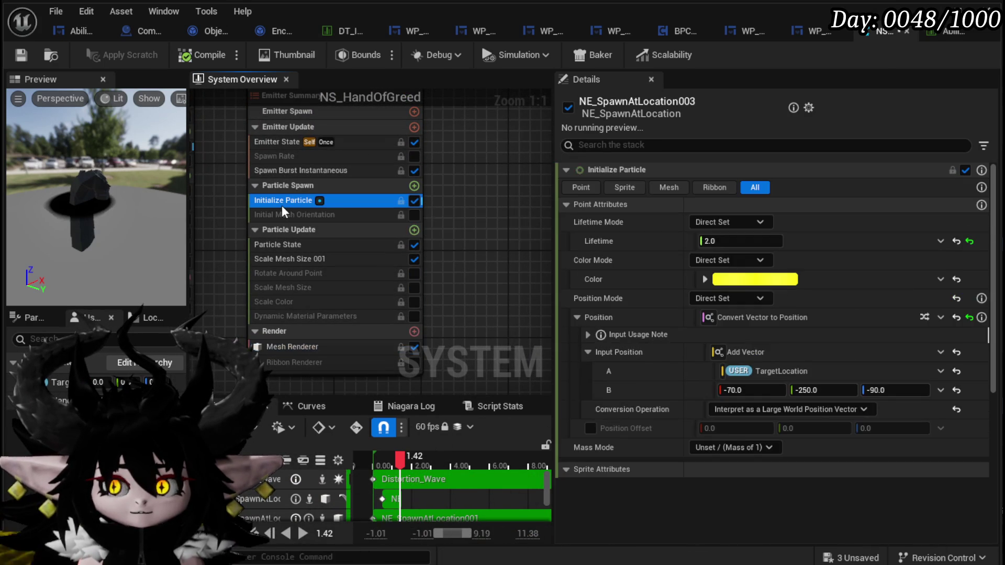
left_click(278, 171)
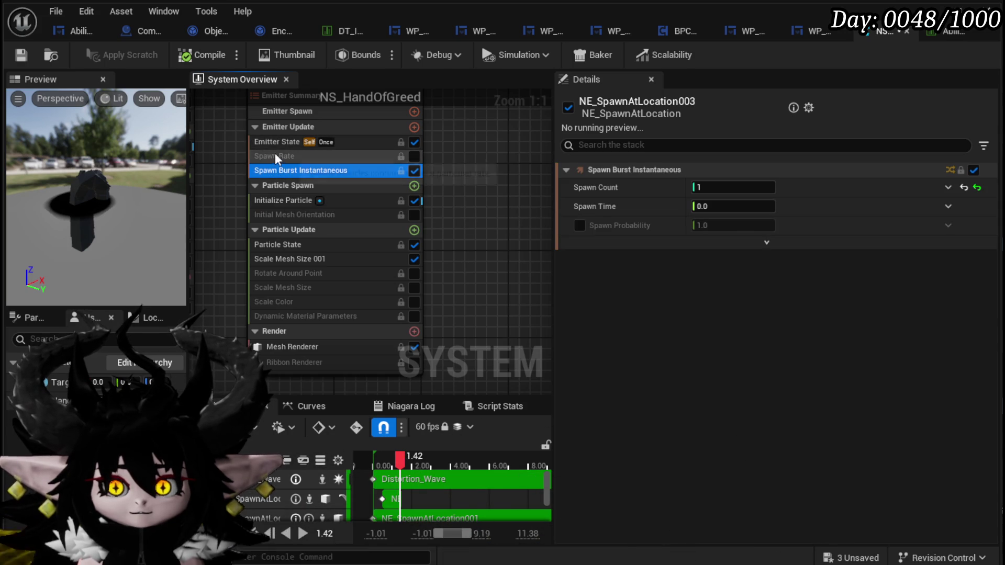
left_click(276, 142)
left_click(579, 318)
left_click(704, 318)
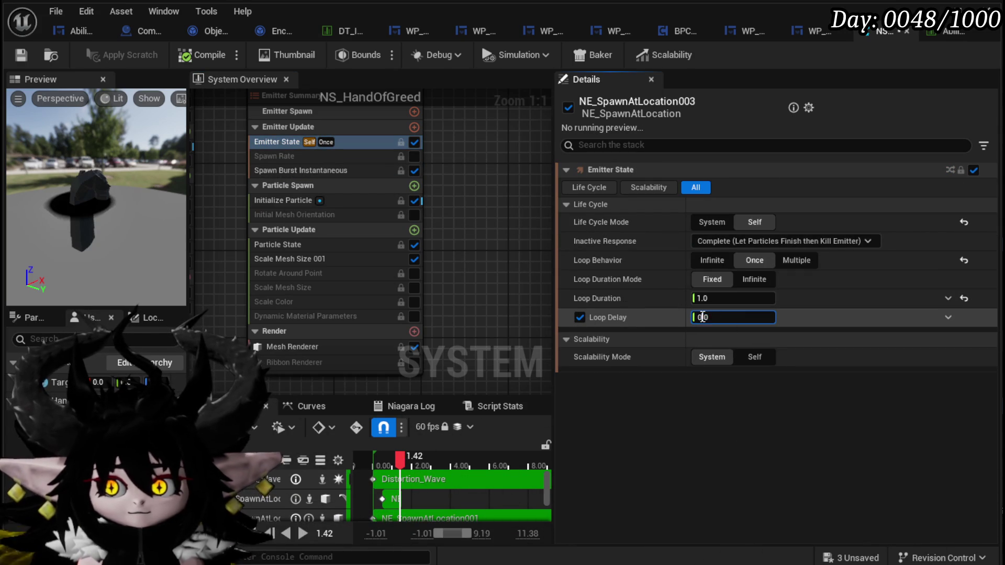
type("0.2")
key("Return")
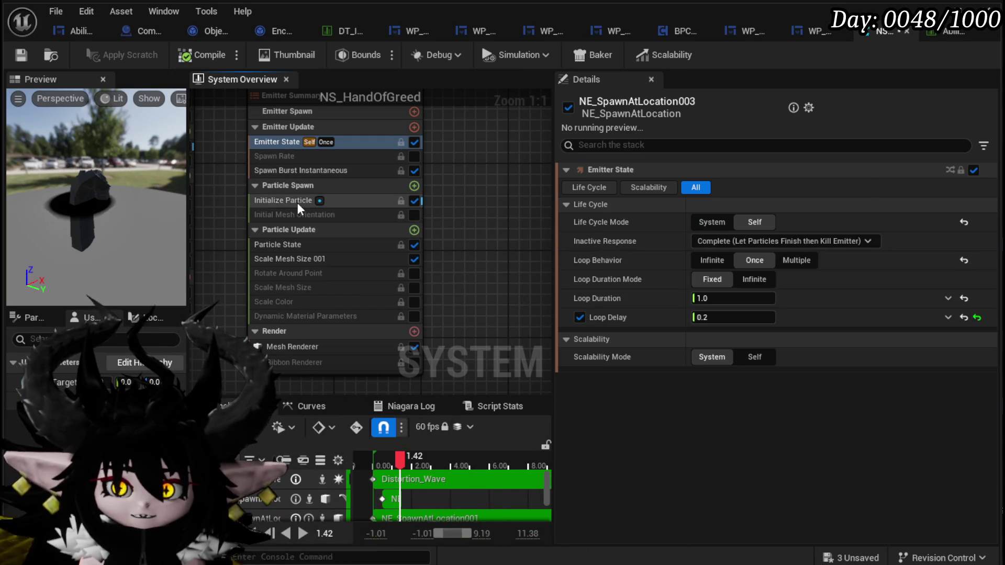
left_click(298, 202)
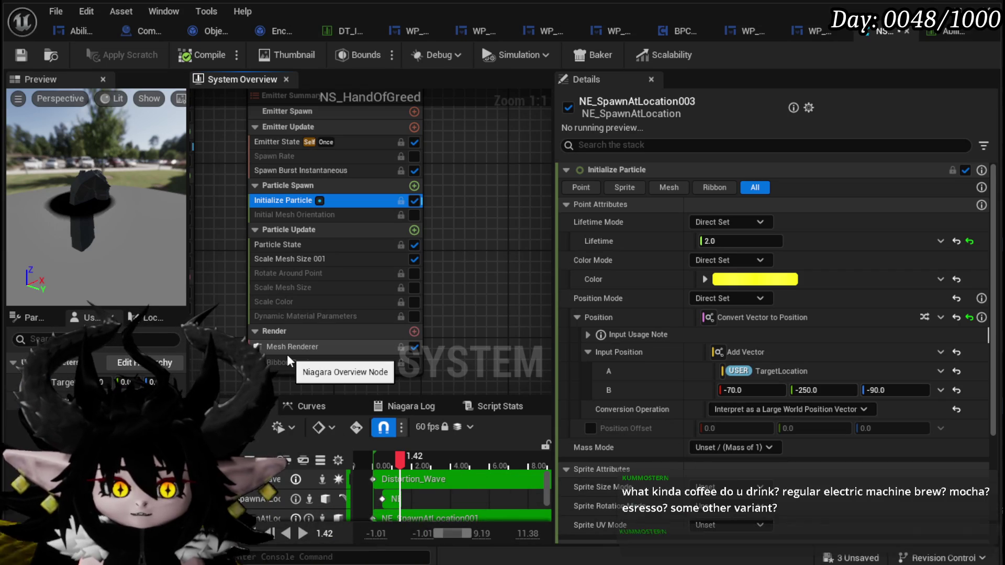
left_click(466, 289)
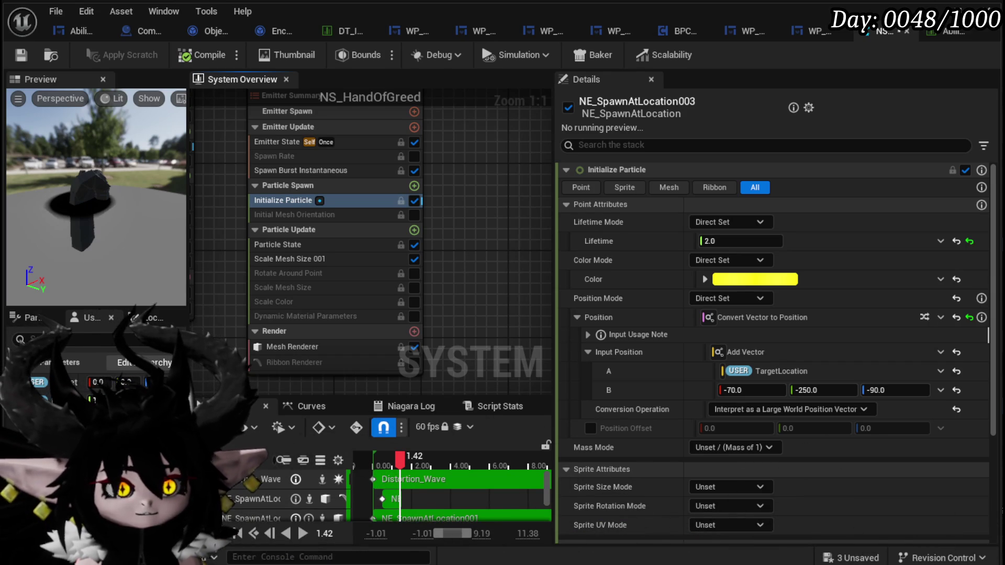
left_click_drag(391, 21, 348, 2)
scroll(282, 244, "down", 1)
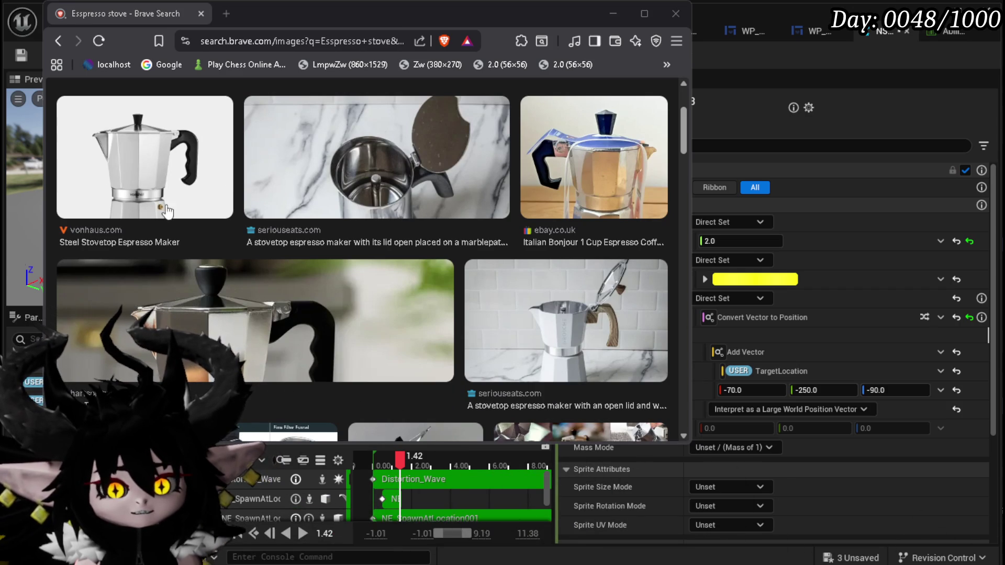
scroll(314, 169, "down", 3)
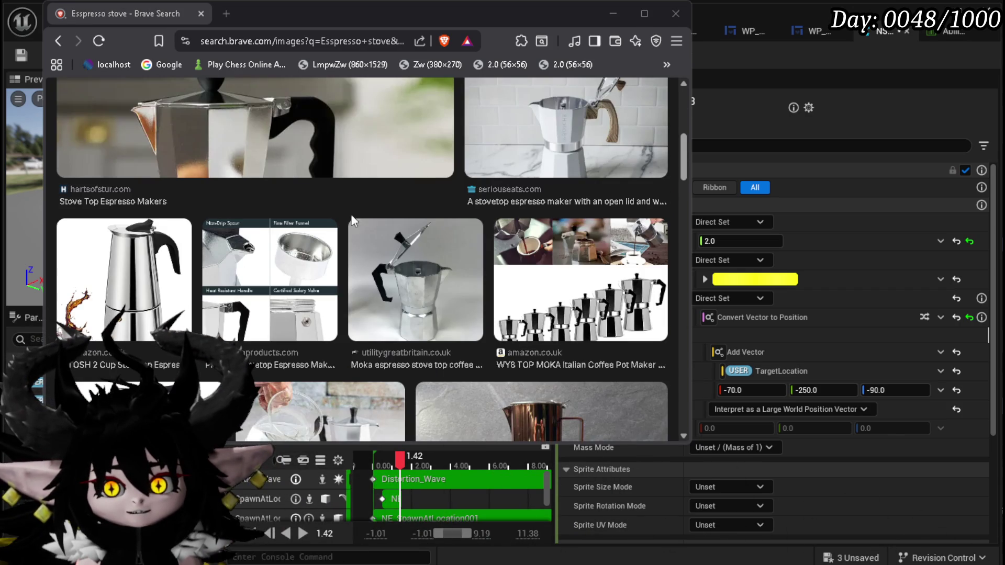
scroll(522, 258, "down", 2)
scroll(505, 212, "down", 1)
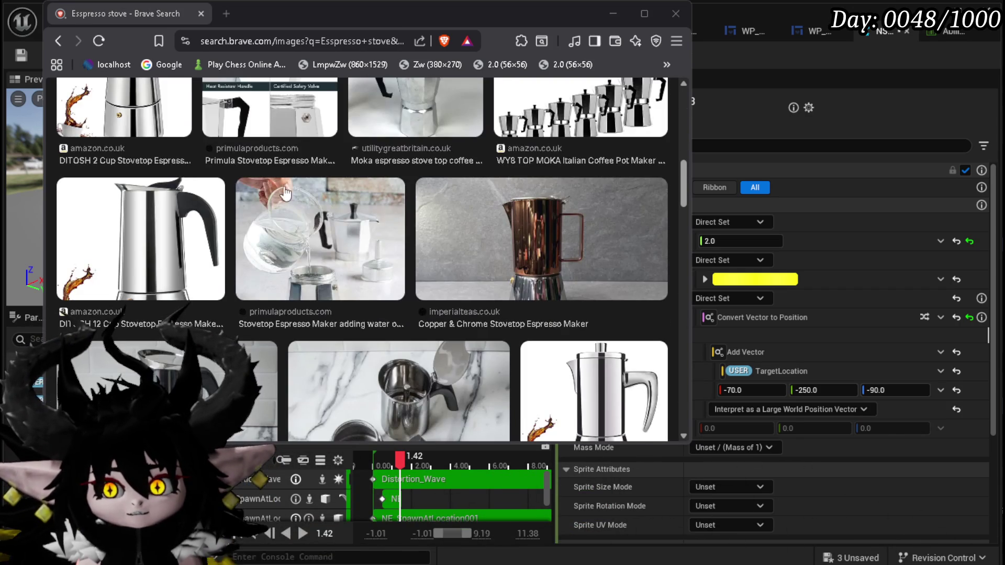
scroll(197, 204, "down", 2)
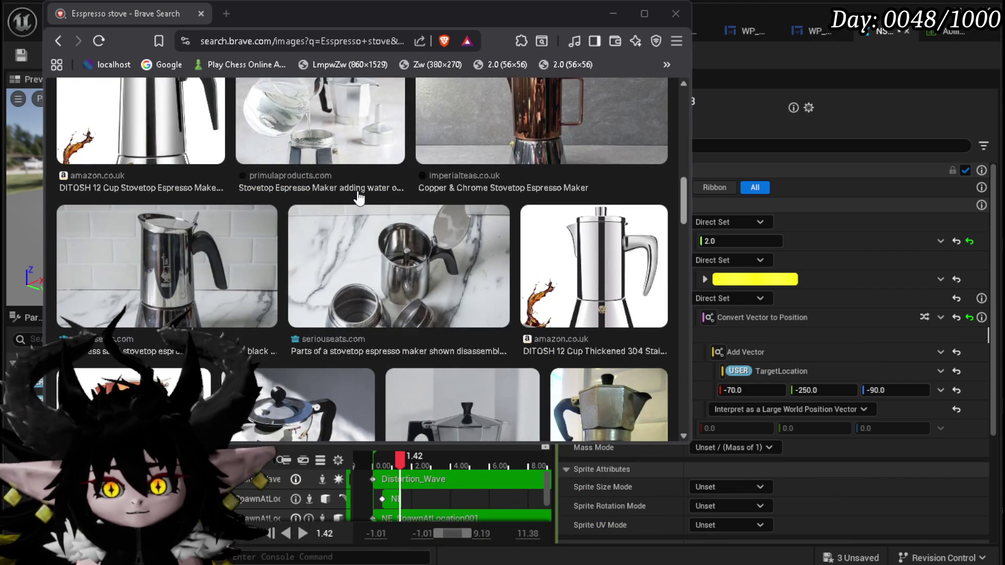
scroll(359, 194, "up", 10)
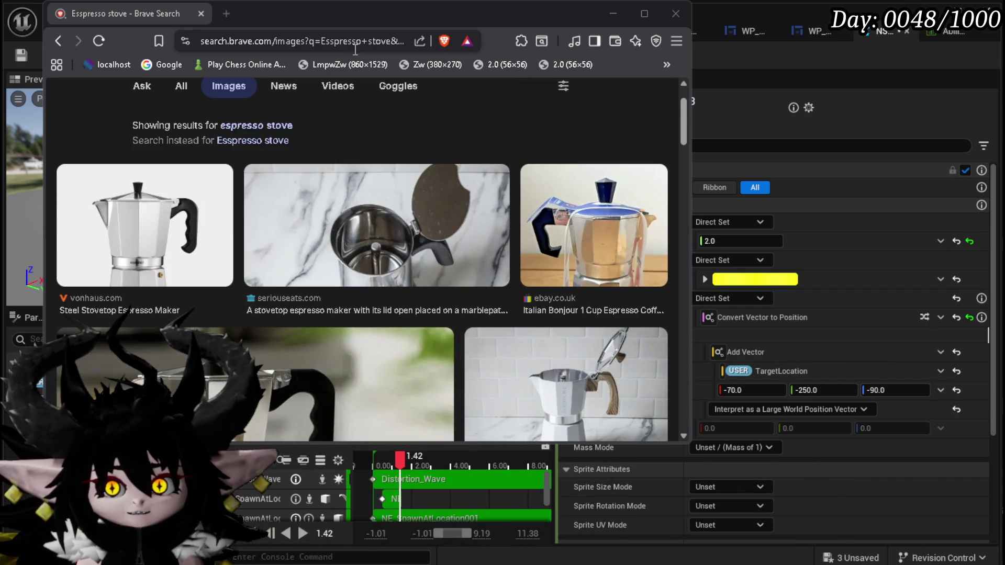
left_click(403, 14)
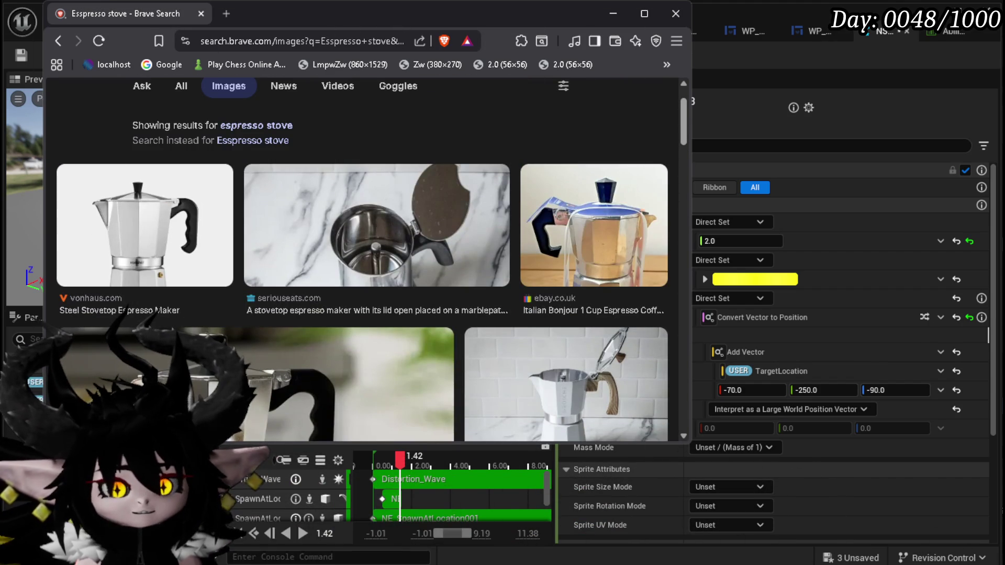
key("alt+Tab")
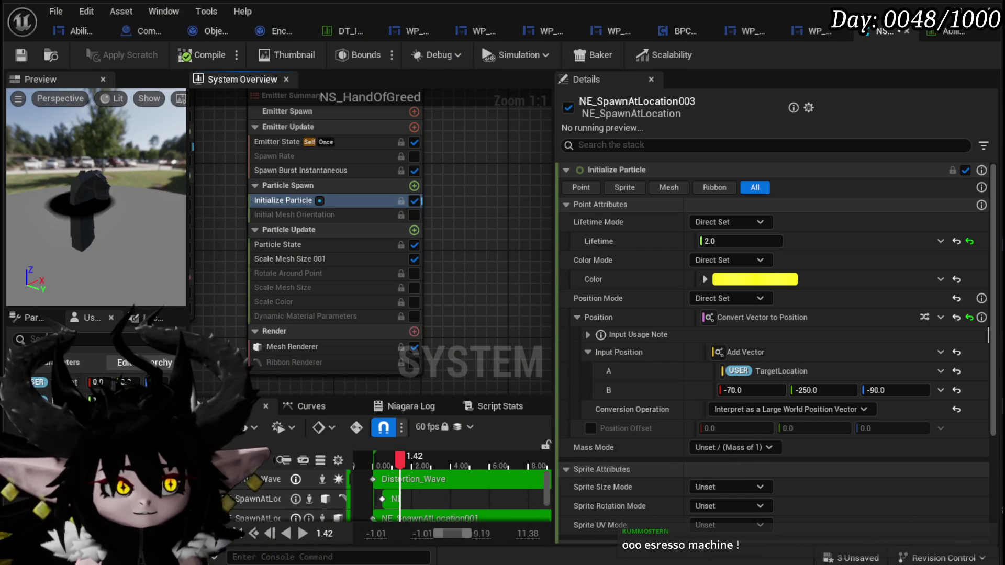
Save the system and open the copy's Mesh Renderer material override list.
left_click(32, 55)
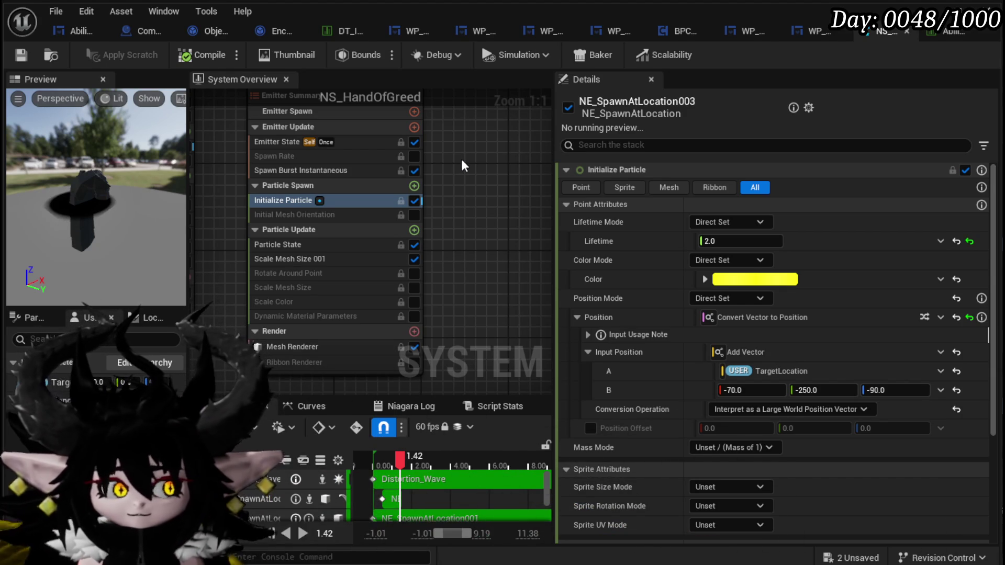
scroll(461, 165, "down", 2)
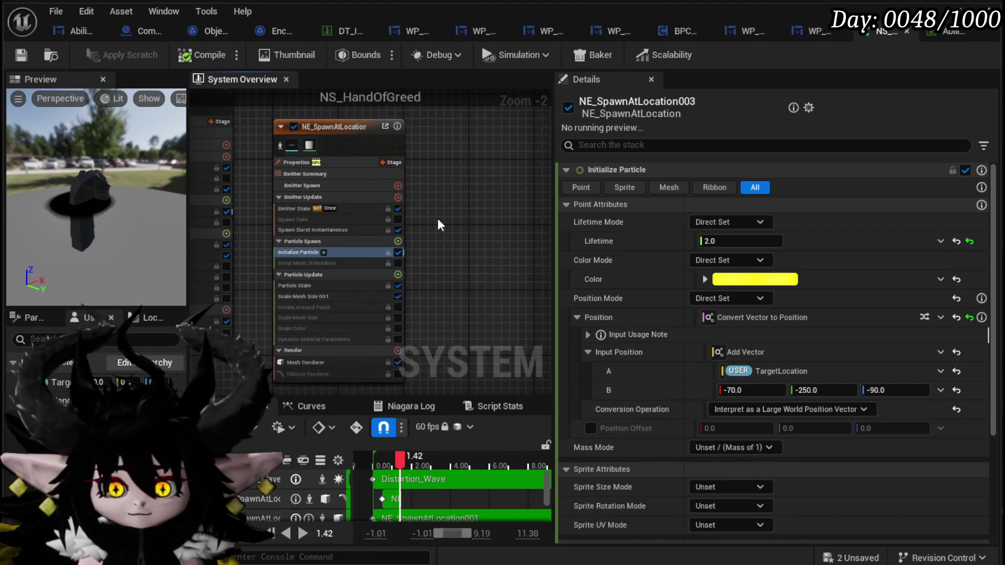
left_click(330, 363)
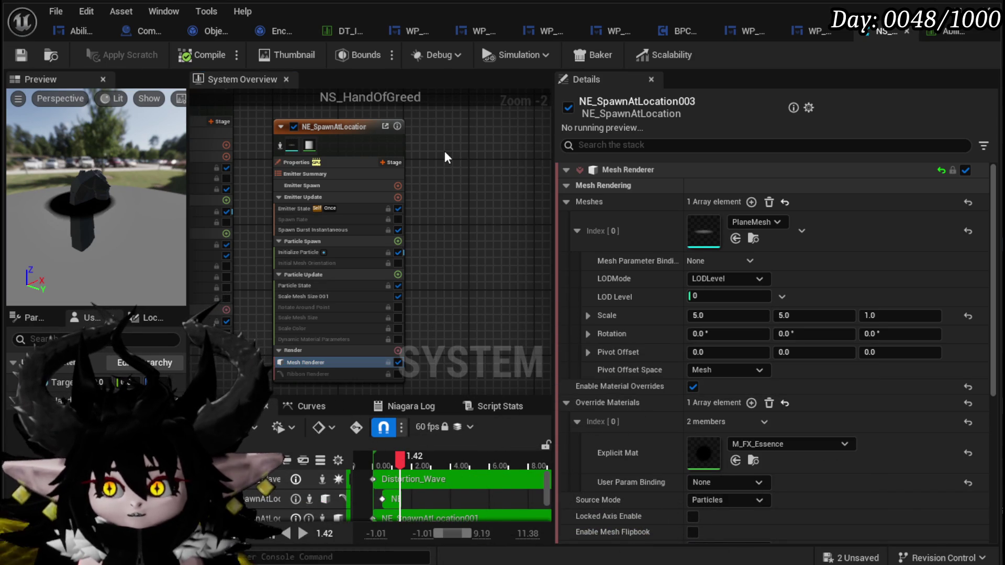
left_click(766, 438)
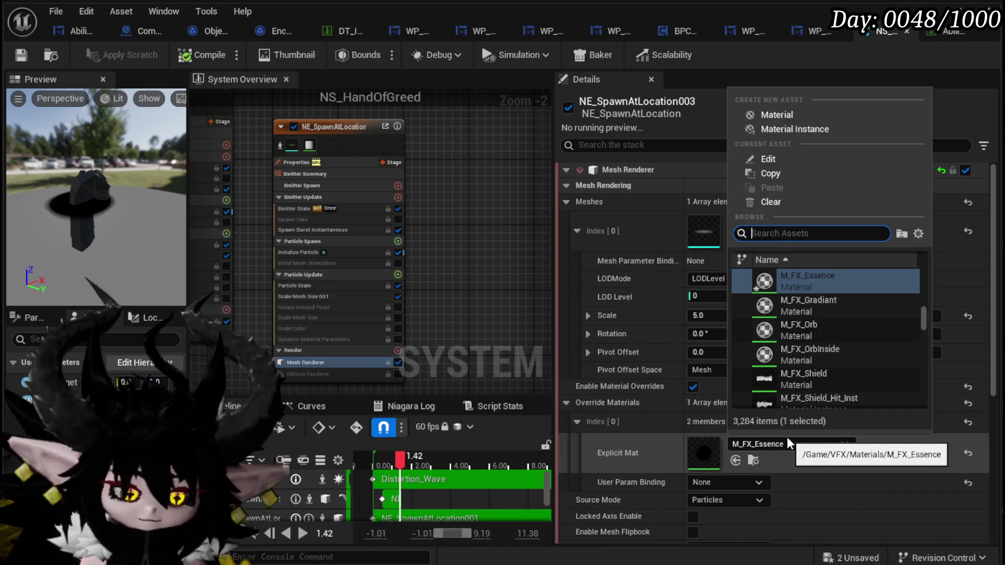
Override the Mesh Renderer material with M_SimpleSpriteMat and preview the yellow disk.
type("Simple")
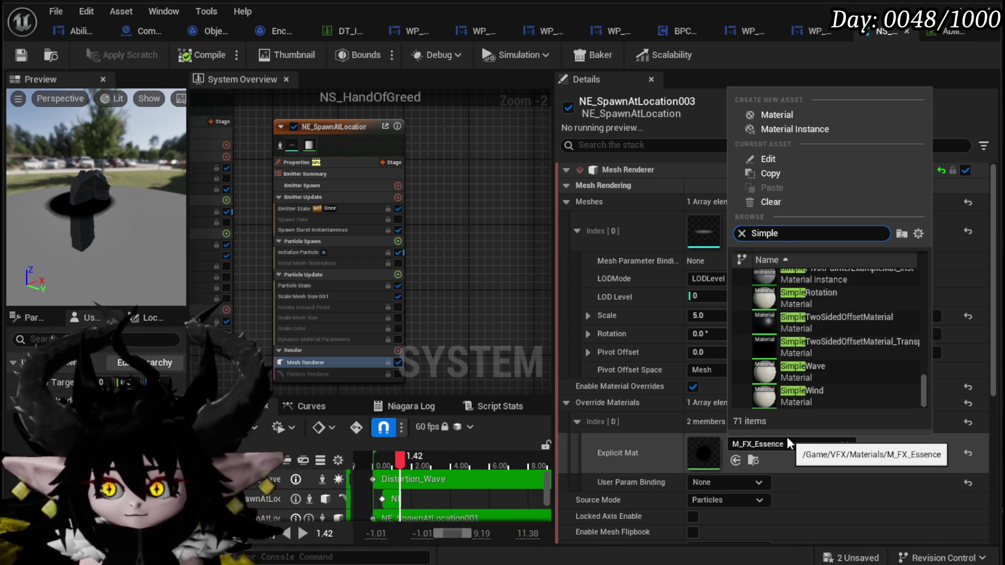
type(" Spr")
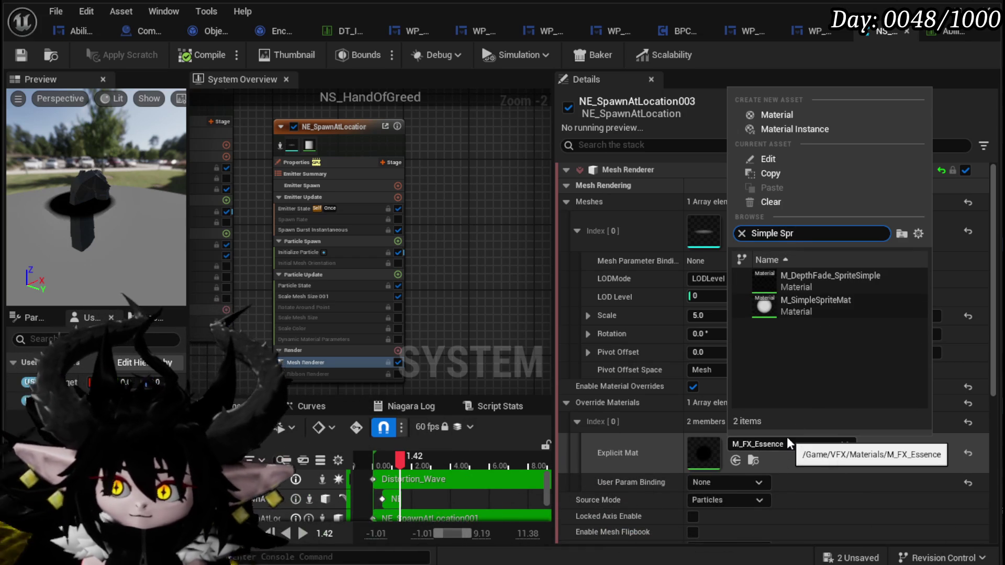
left_click(800, 307)
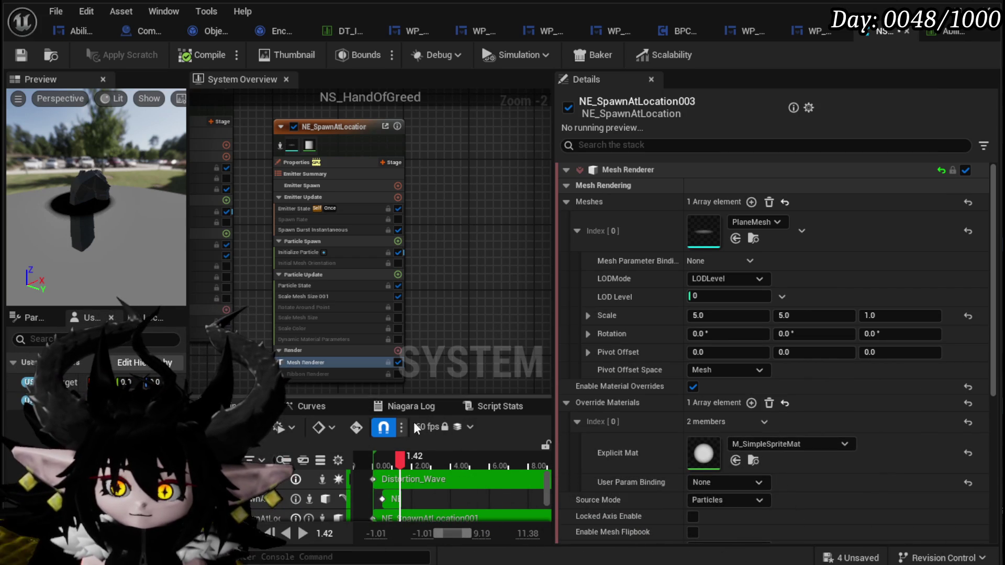
mouse_move(401, 462)
left_mouse_down()
mouse_move(377, 457)
mouse_move(398, 461)
mouse_move(386, 455)
left_mouse_up()
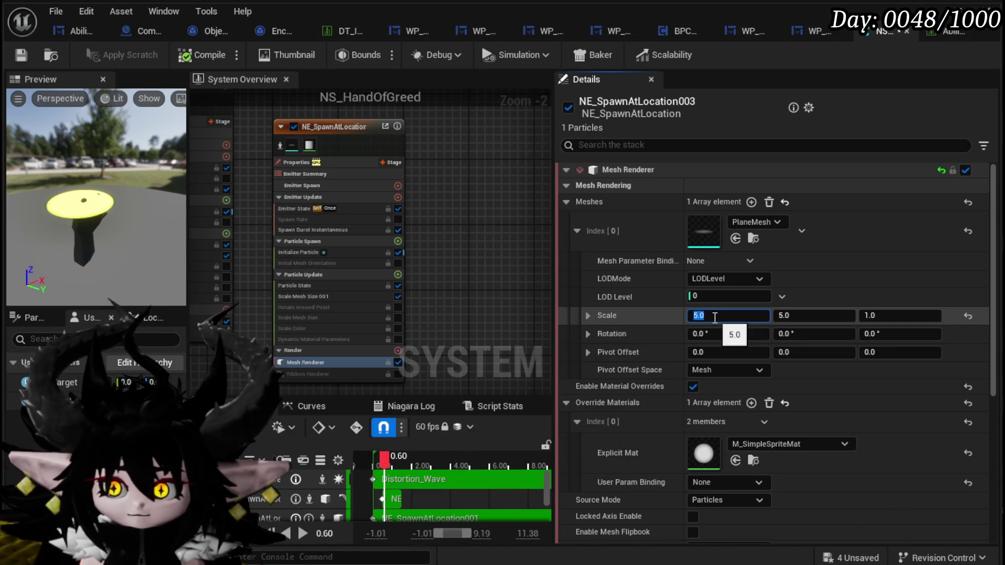
Reduce the mesh Scale X to 4.0 and replay the preview from the start.
left_click_drag(744, 316, 728, 316)
type("4")
key("Return")
mouse_move(385, 460)
left_mouse_down()
mouse_move(373, 461)
mouse_move(405, 466)
left_mouse_up()
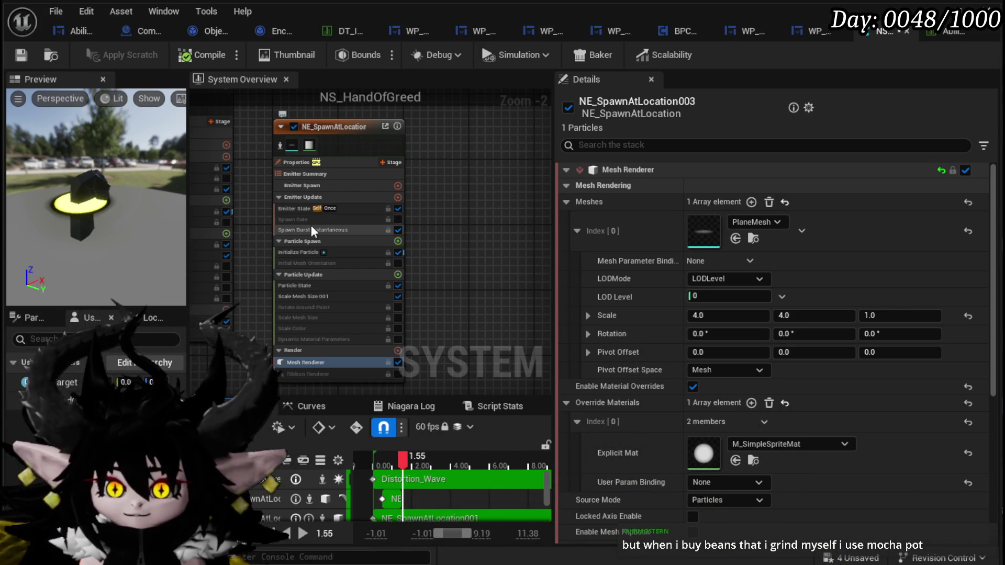
left_click(303, 229)
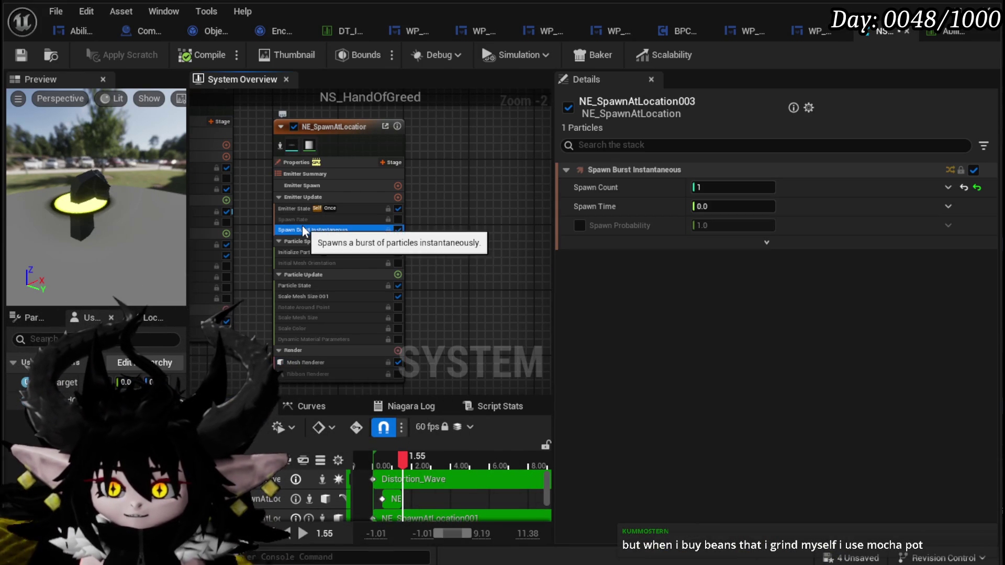
Set the emitter's Emitter State Loop Delay to 0.5.
left_click(301, 209)
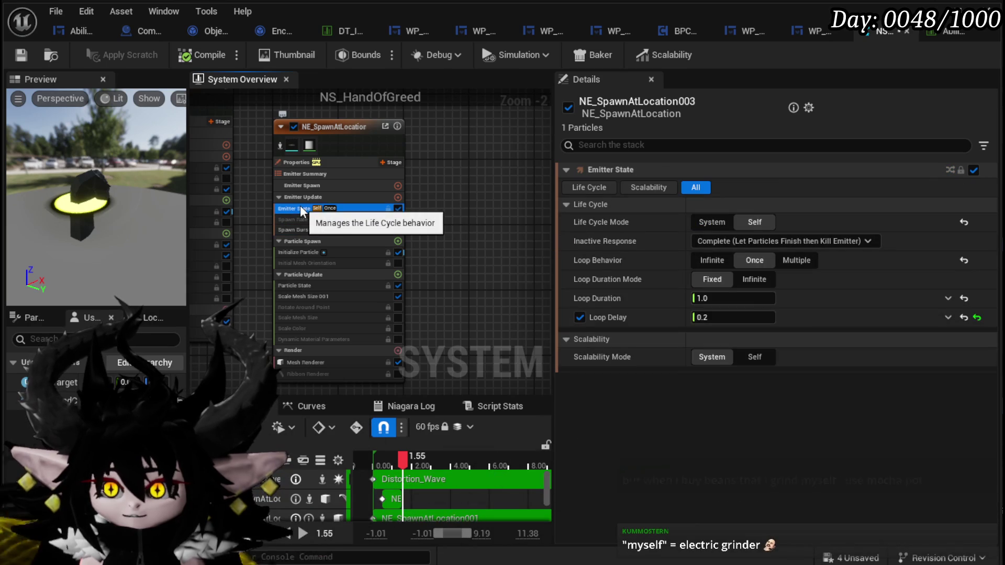
left_click(716, 317)
type("0.8")
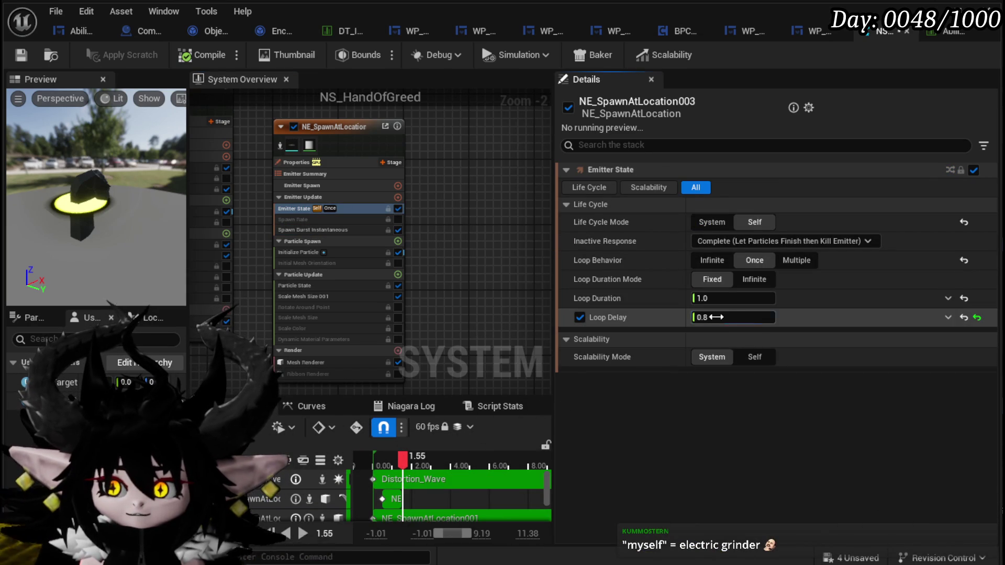
left_click(711, 317)
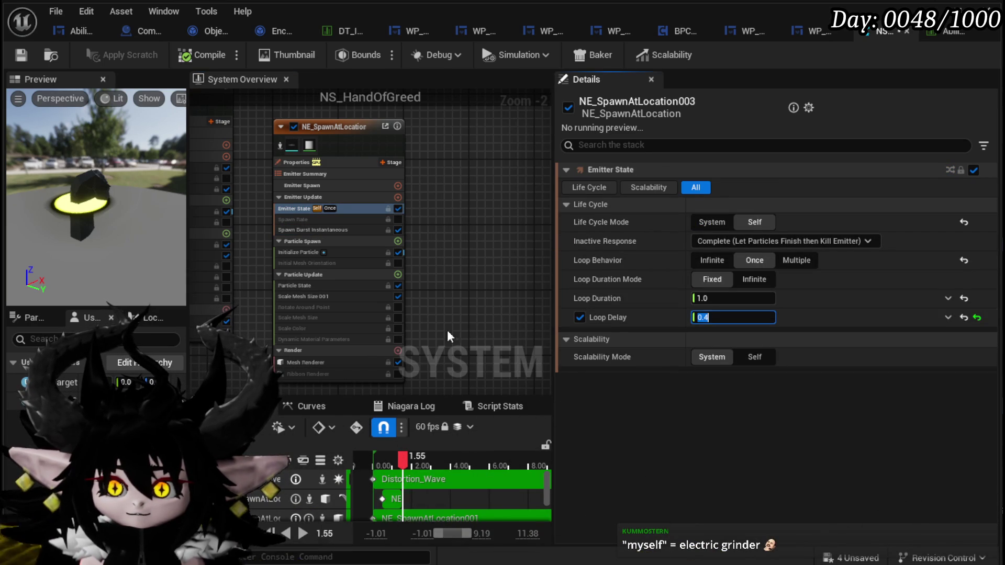
mouse_move(403, 463)
left_mouse_down()
mouse_move(374, 463)
mouse_move(382, 455)
left_mouse_up()
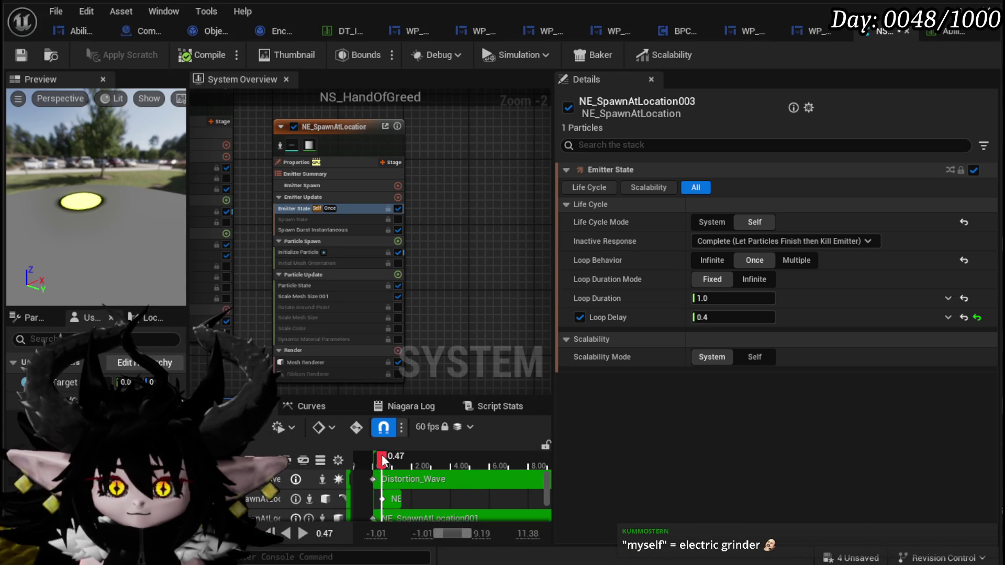
key("ctrl+d")
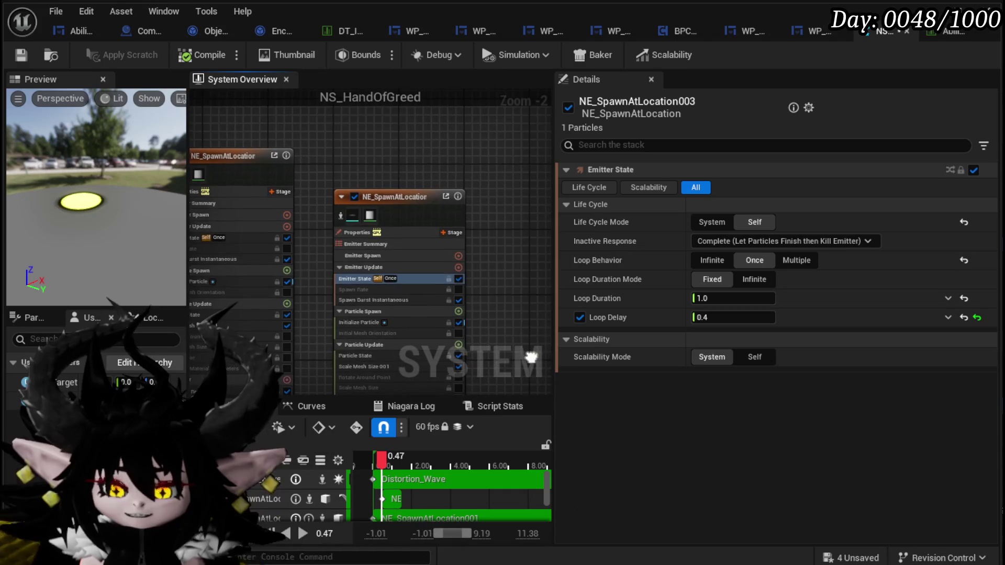
left_click_drag(364, 285, 331, 276)
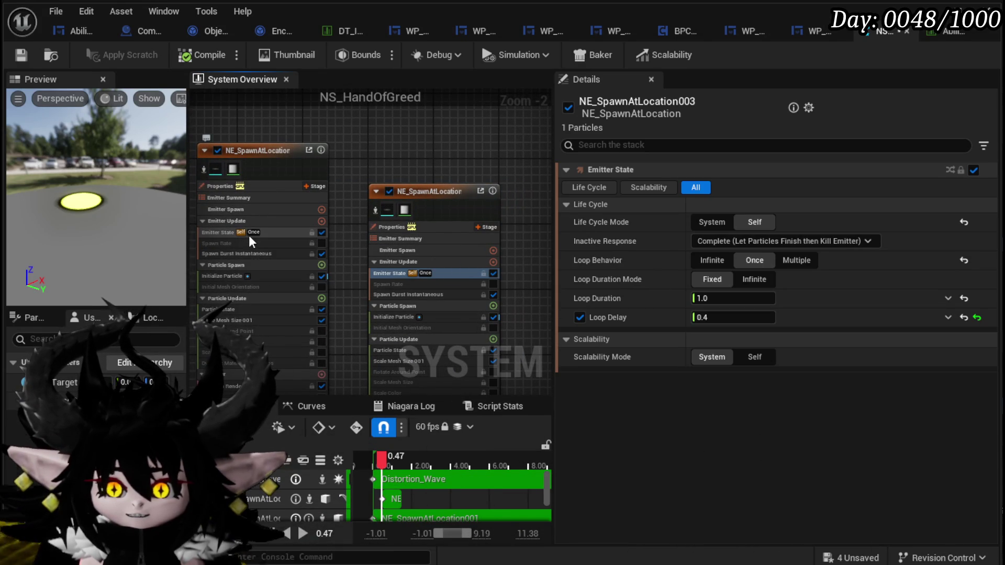
left_click(287, 234)
left_click(397, 273)
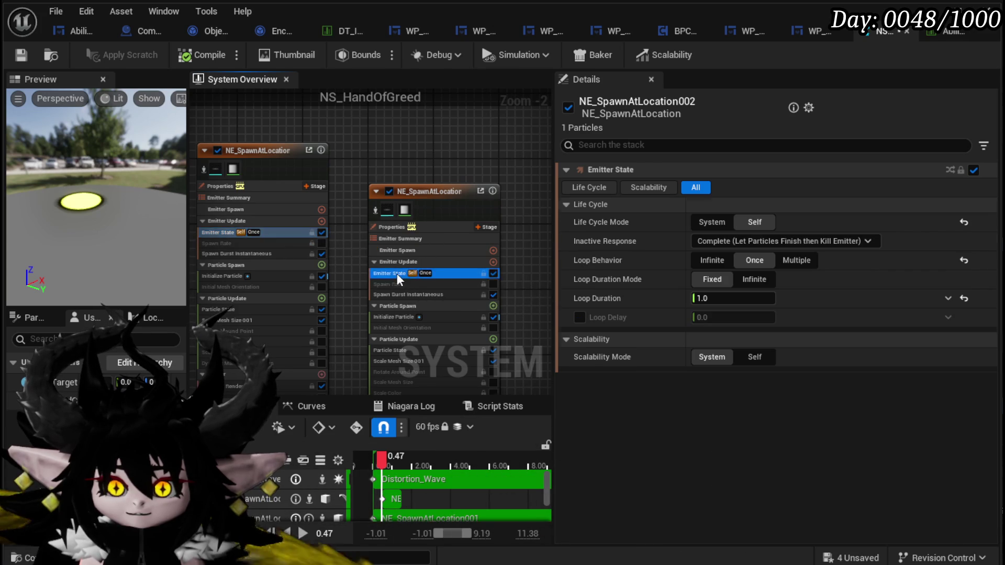
left_click(720, 318)
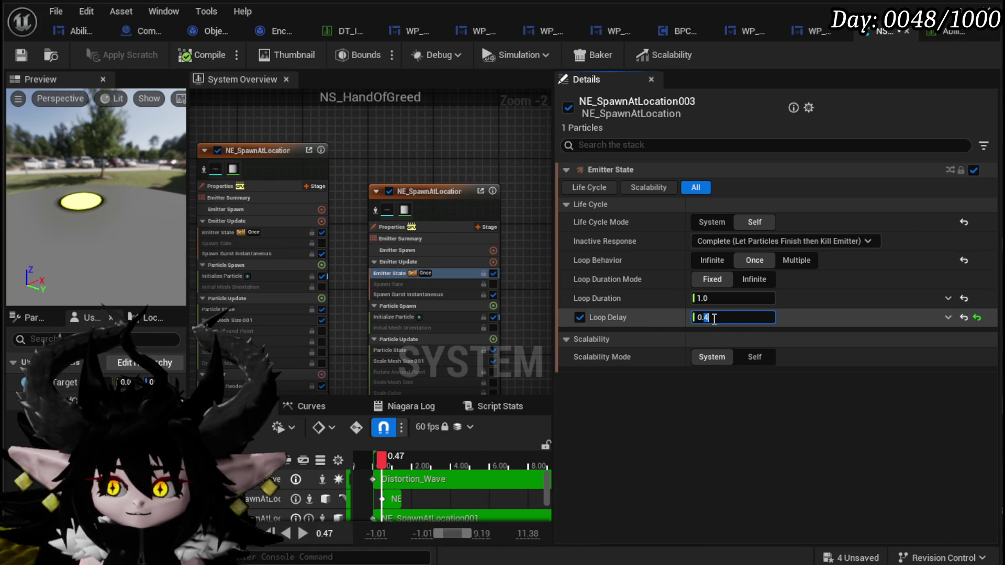
type("0.5")
key("Return")
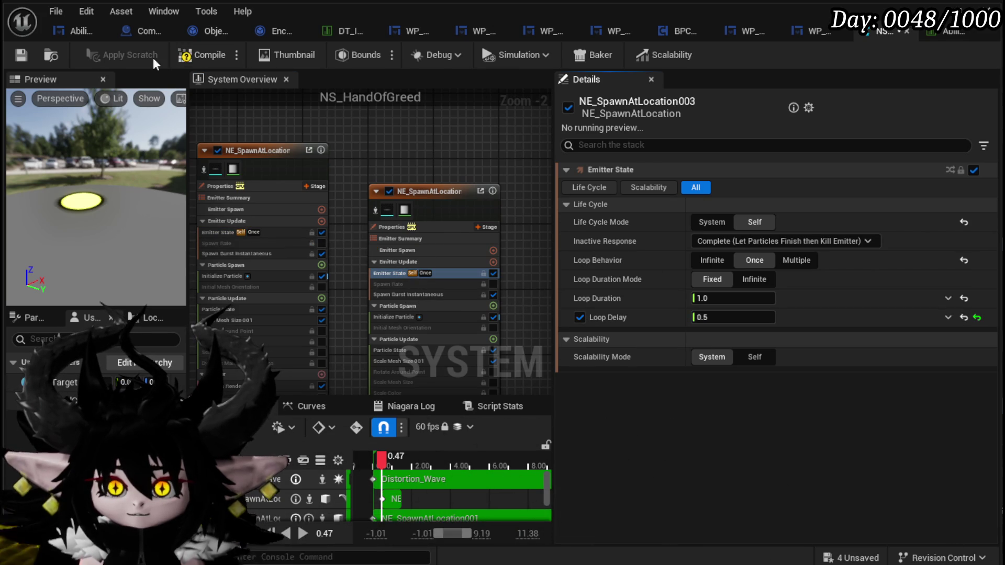
Save the system and set the Initialize Particle Lifetime to 1.0.
left_click(21, 55)
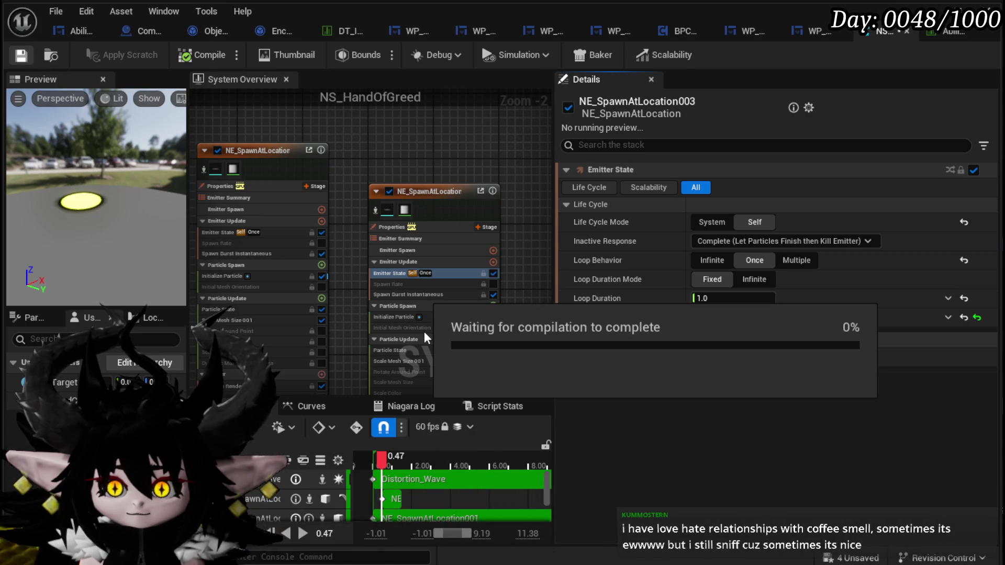
mouse_move(383, 458)
left_mouse_down()
mouse_move(371, 457)
mouse_move(421, 461)
mouse_move(364, 459)
left_mouse_up()
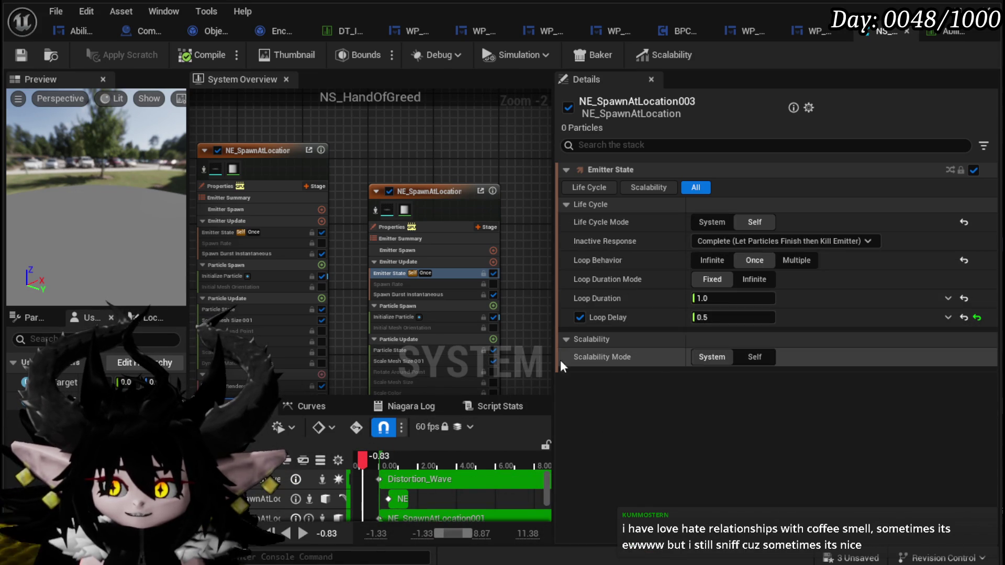
mouse_move(539, 281)
left_mouse_down()
mouse_move(471, 246)
mouse_move(359, 256)
left_mouse_up()
left_click(330, 251)
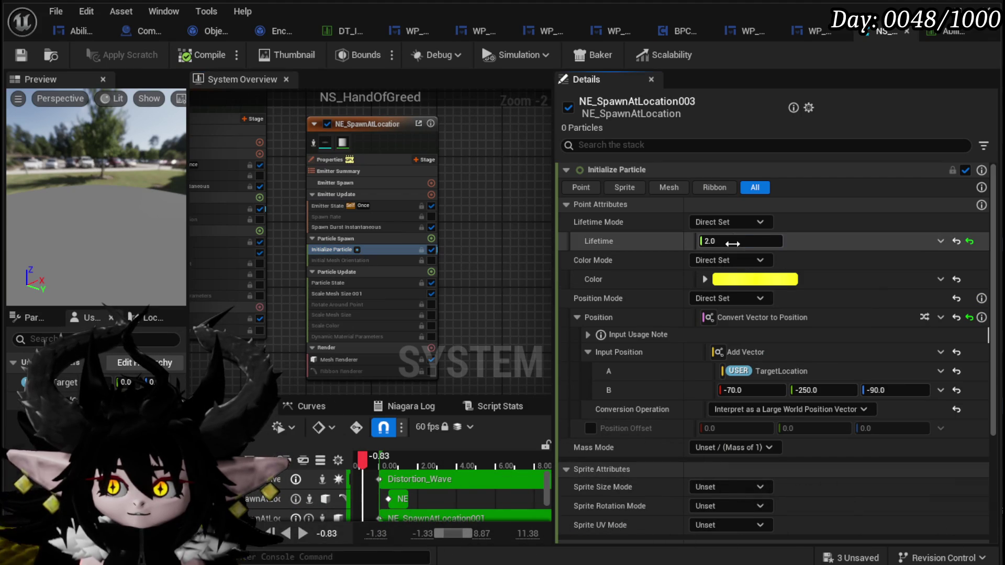
key("Return")
left_click(364, 461)
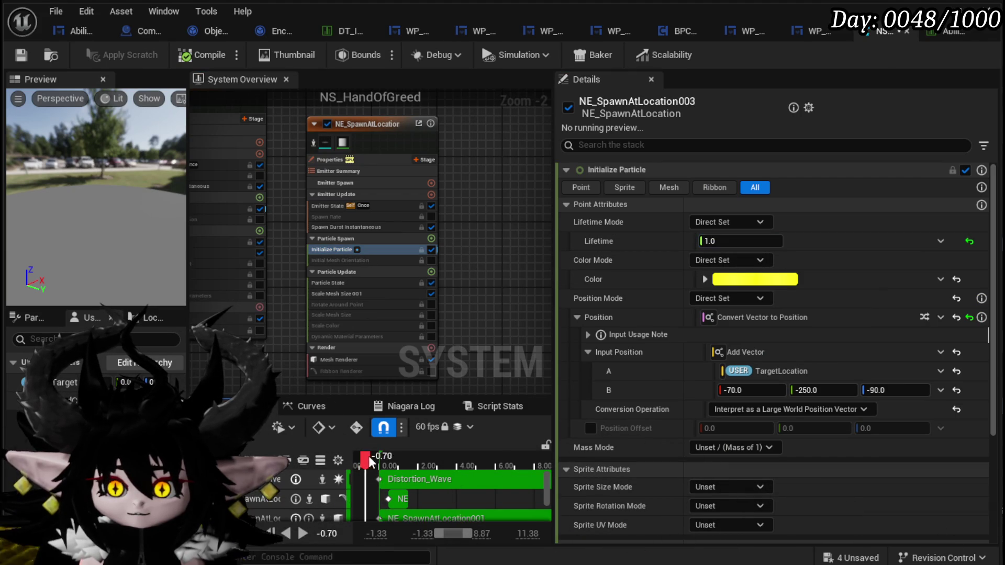
Change the particle Lifetime to 5 and scrub the preview to watch the disc persist.
left_click_drag(382, 462, 387, 461)
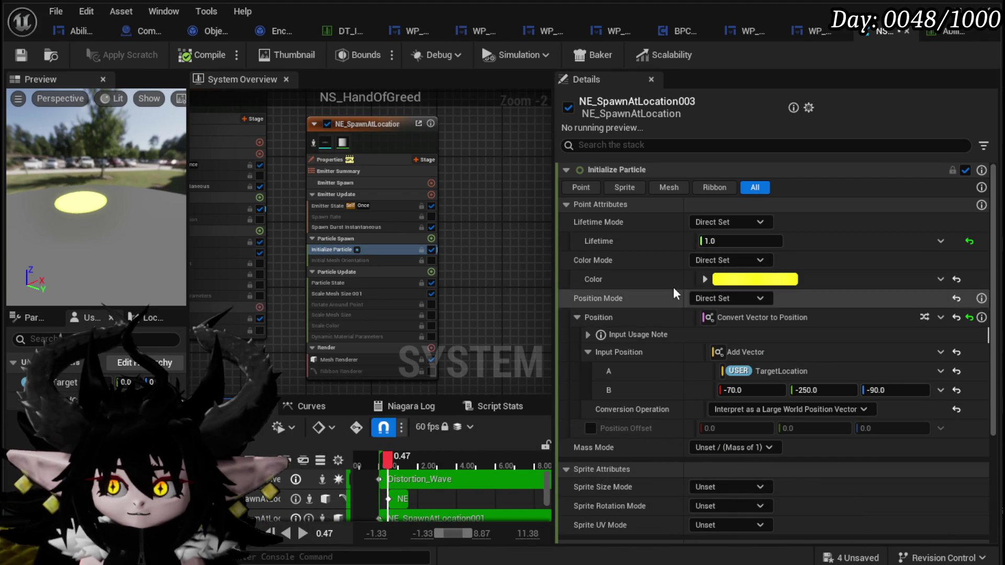
left_click(724, 240)
type("5")
mouse_move(379, 463)
left_mouse_down()
mouse_move(369, 463)
mouse_move(506, 463)
mouse_move(445, 463)
left_mouse_up()
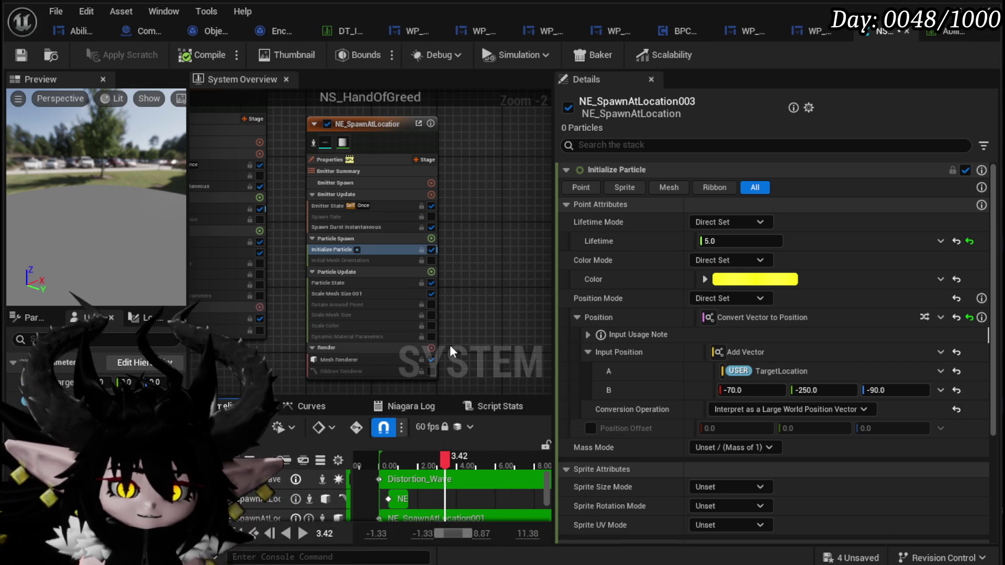
mouse_move(446, 343)
left_mouse_down()
mouse_move(438, 320)
mouse_move(470, 266)
left_mouse_up()
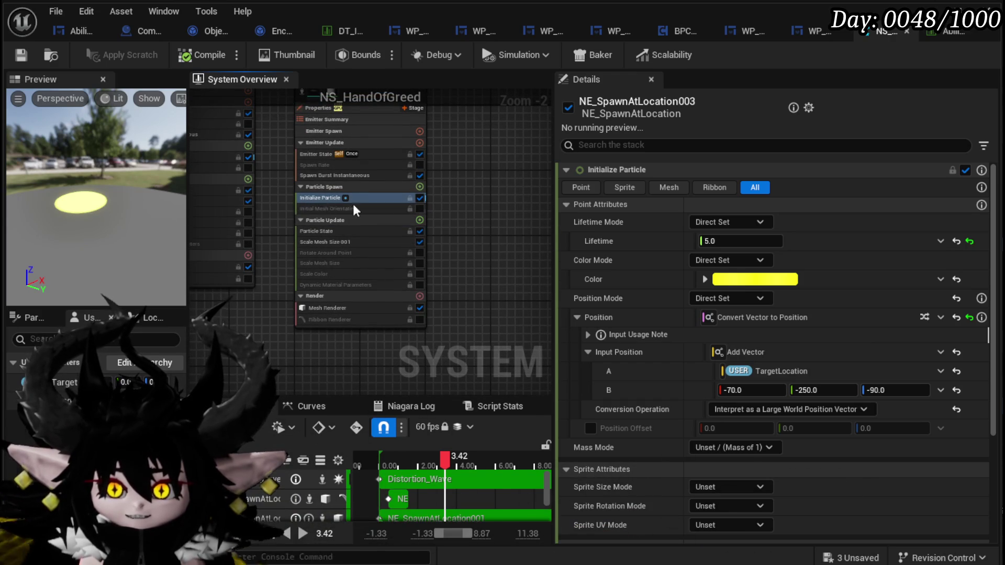
left_click(419, 220)
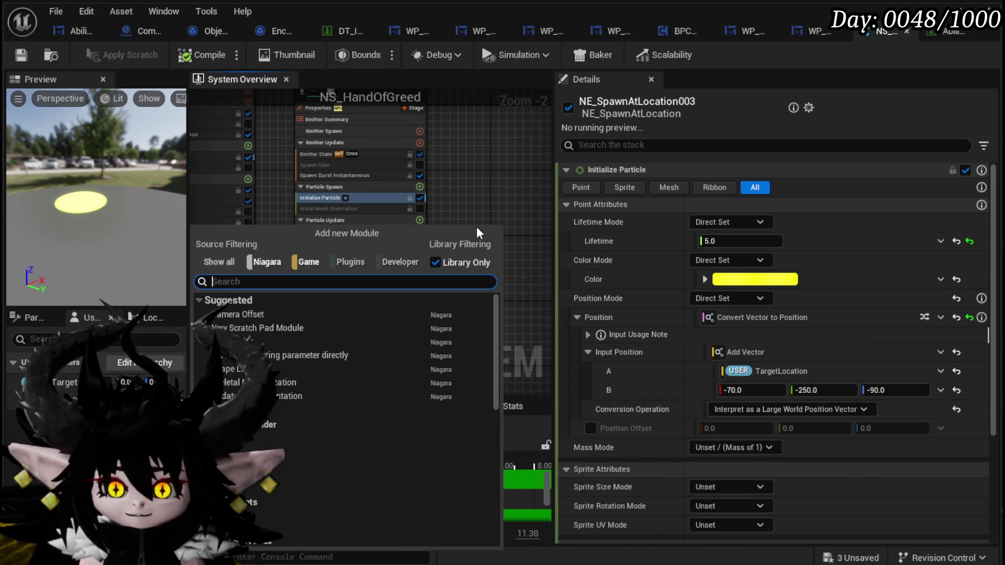
Add a Dynamic Material Parameters module to Particle Update, delete it again, and save.
type("dy")
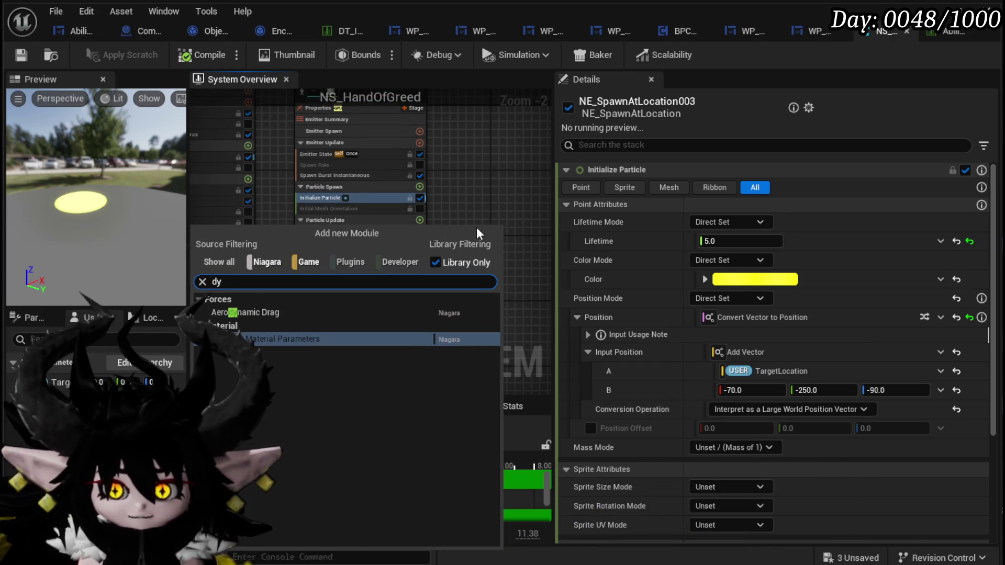
left_click(282, 339)
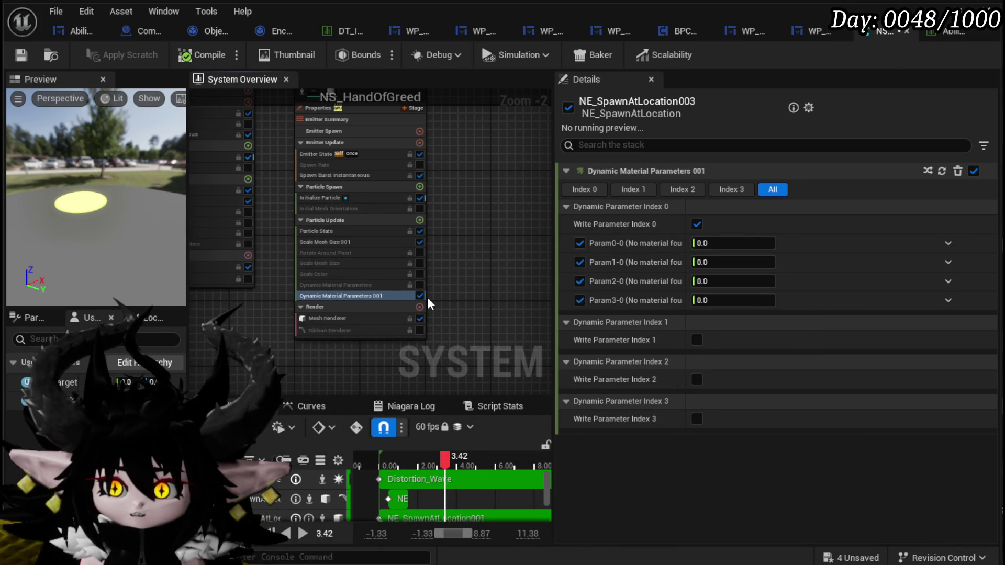
key("Delete")
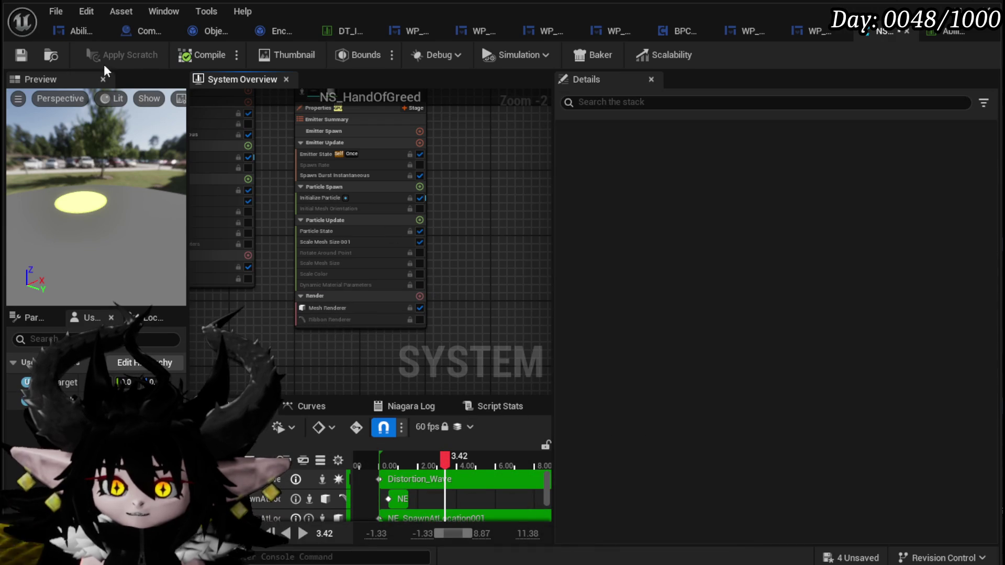
left_click(15, 58)
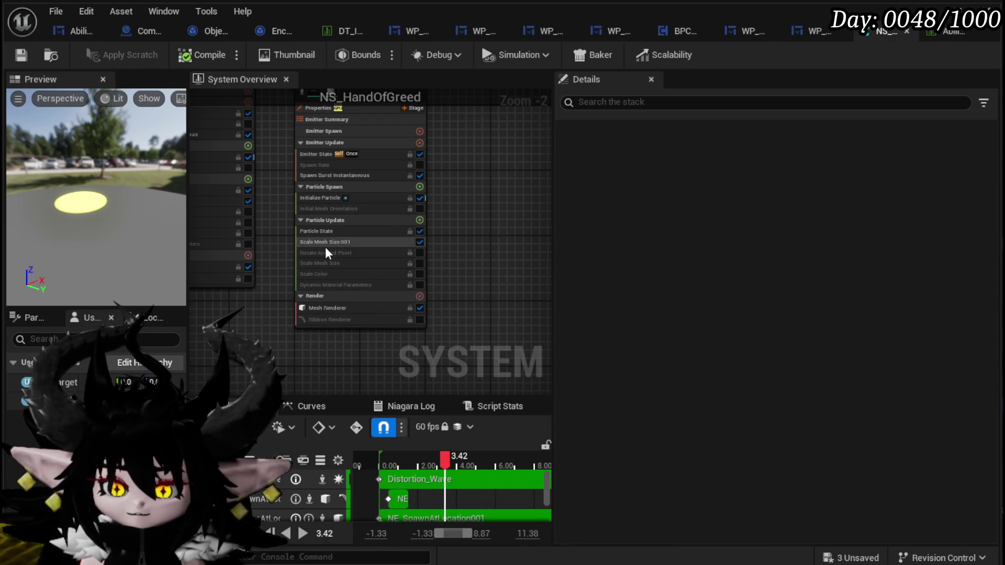
Set the particle Lifetime back to 1, replay the preview, and save the system.
left_click(318, 200)
left_click(731, 242)
type("1")
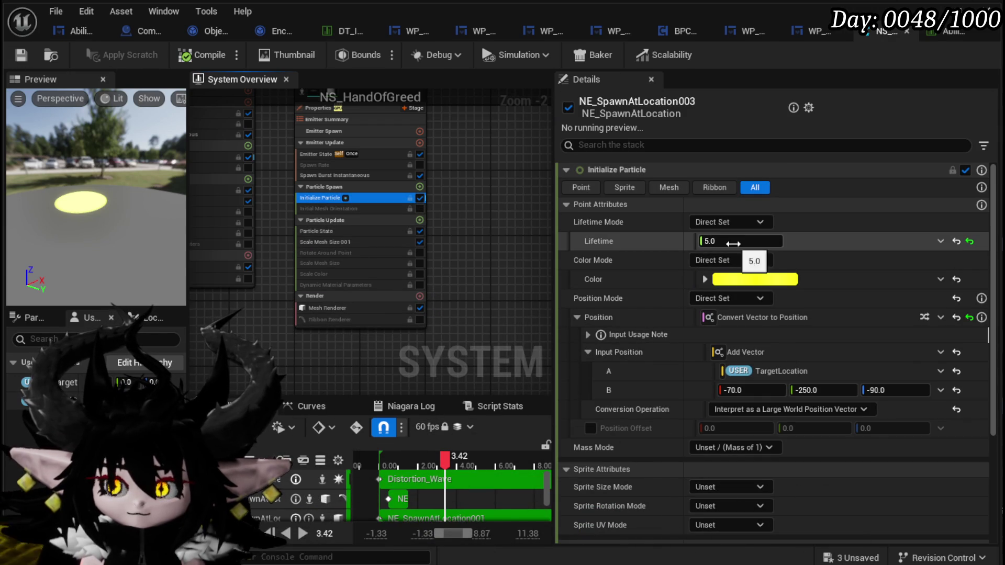
key("Return")
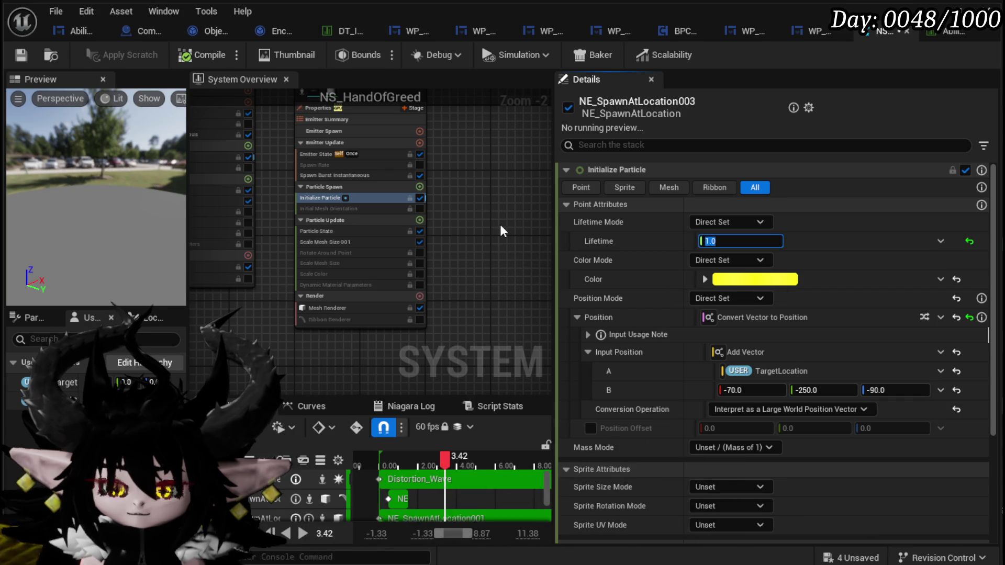
left_click(389, 461)
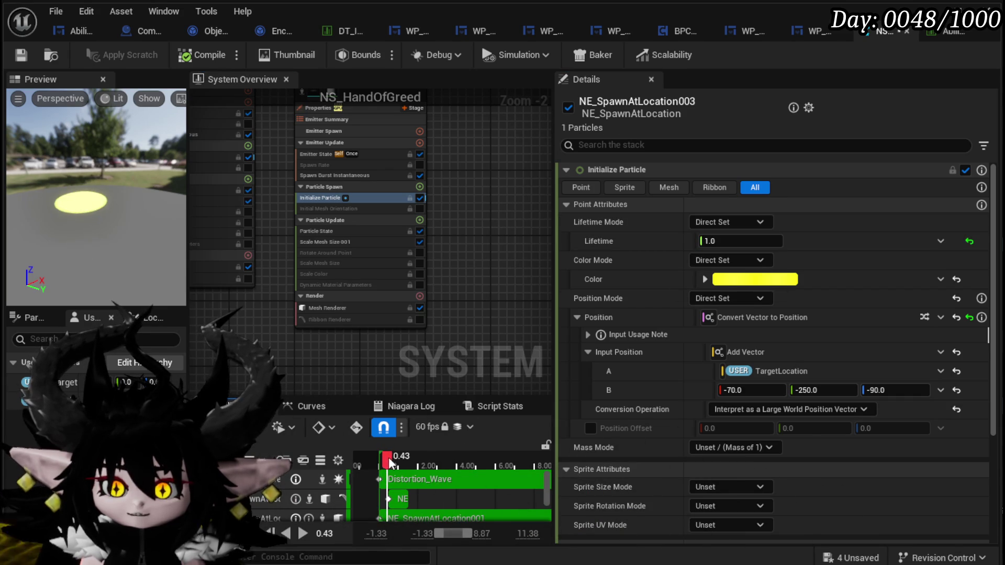
left_click(21, 55)
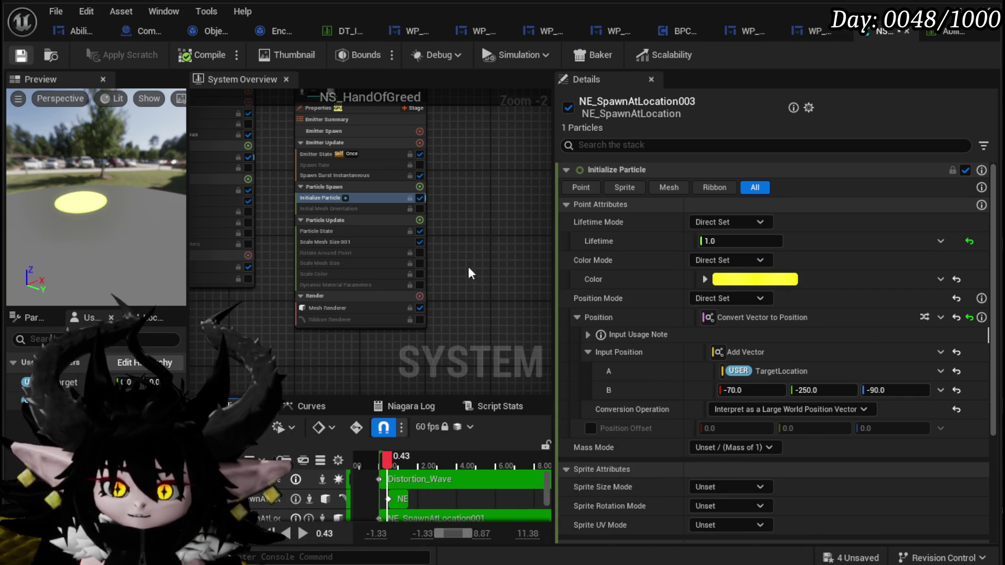
left_click(332, 233)
Move the Scale Mesh Size 001 curve's end key from 0.3 to 0.8 and replay the preview.
left_click(331, 243)
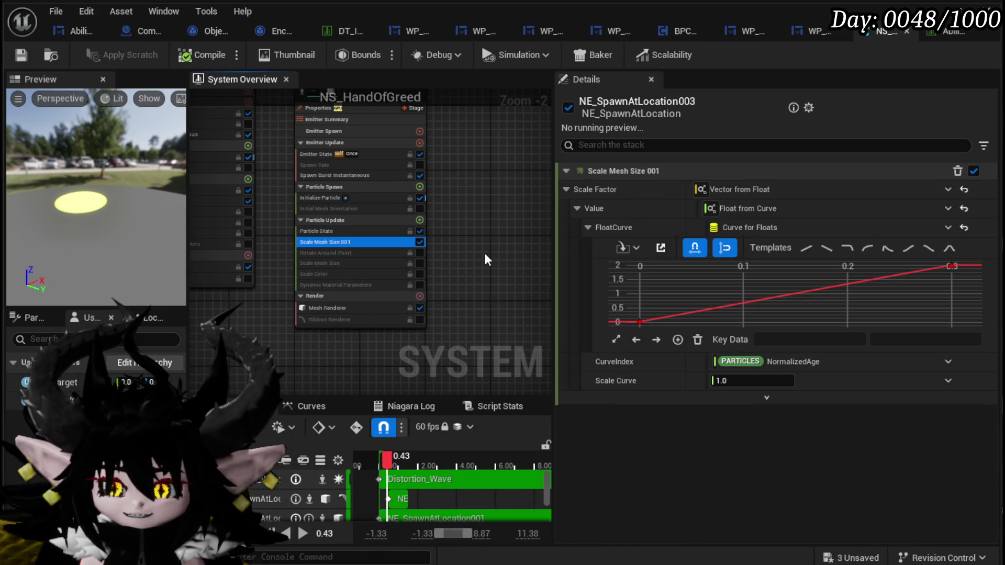
scroll(340, 269, "up", 2)
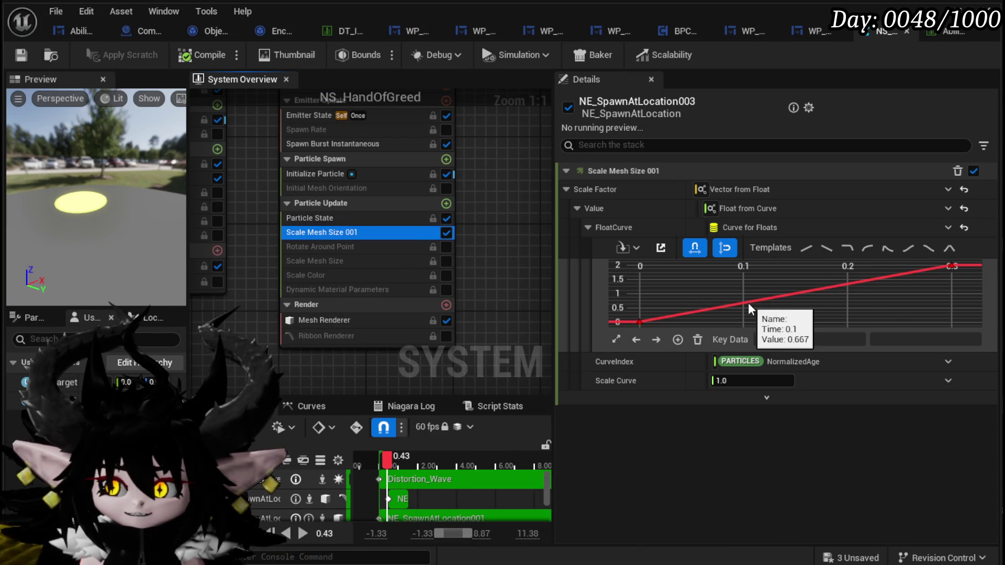
left_click(951, 267)
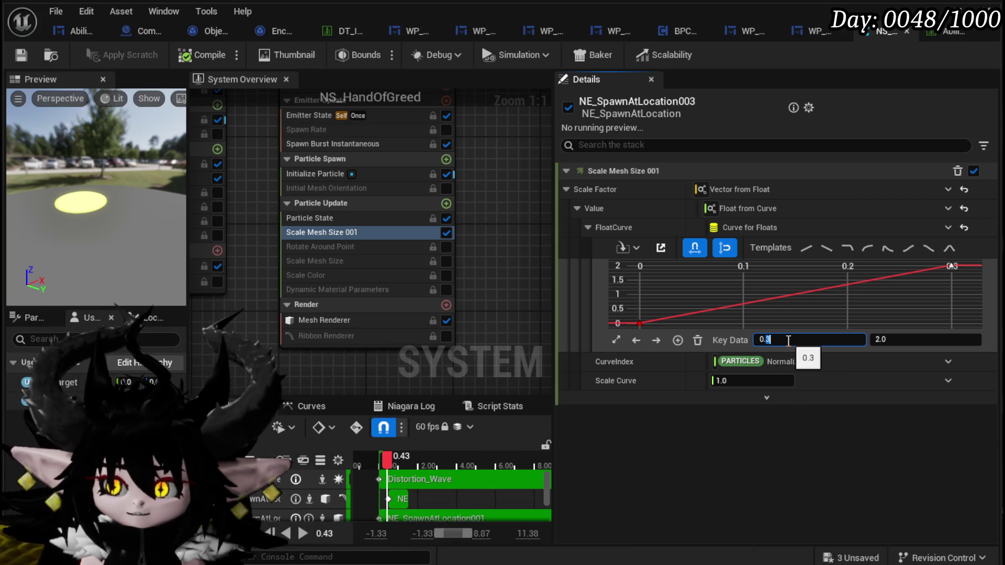
key("Return")
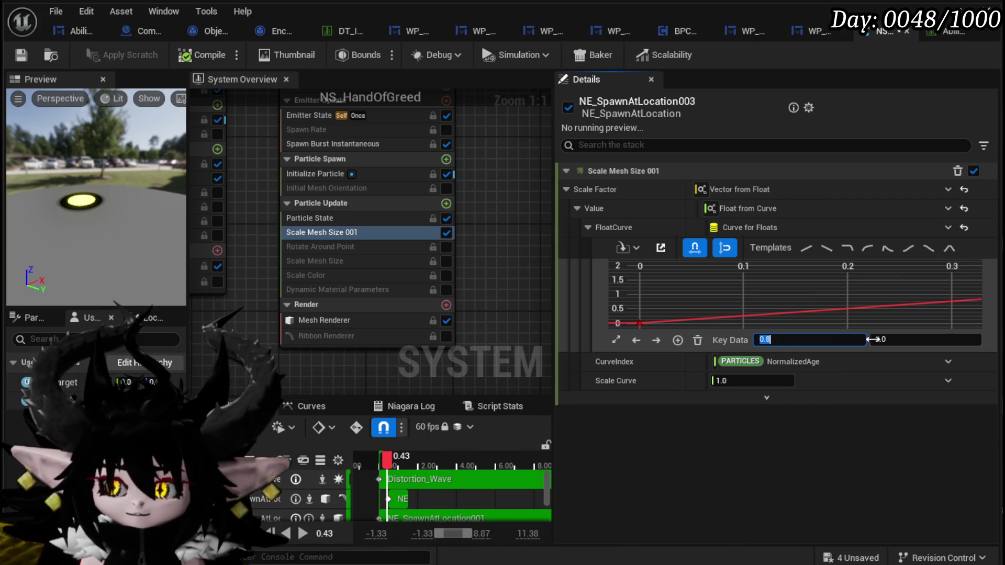
left_click_drag(379, 458, 415, 464)
type("2")
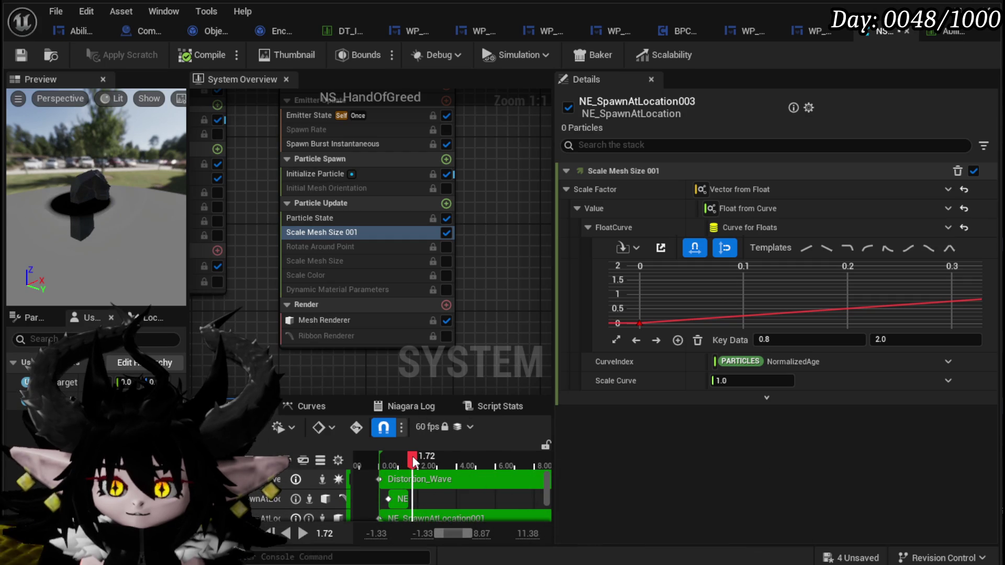
left_click(328, 175)
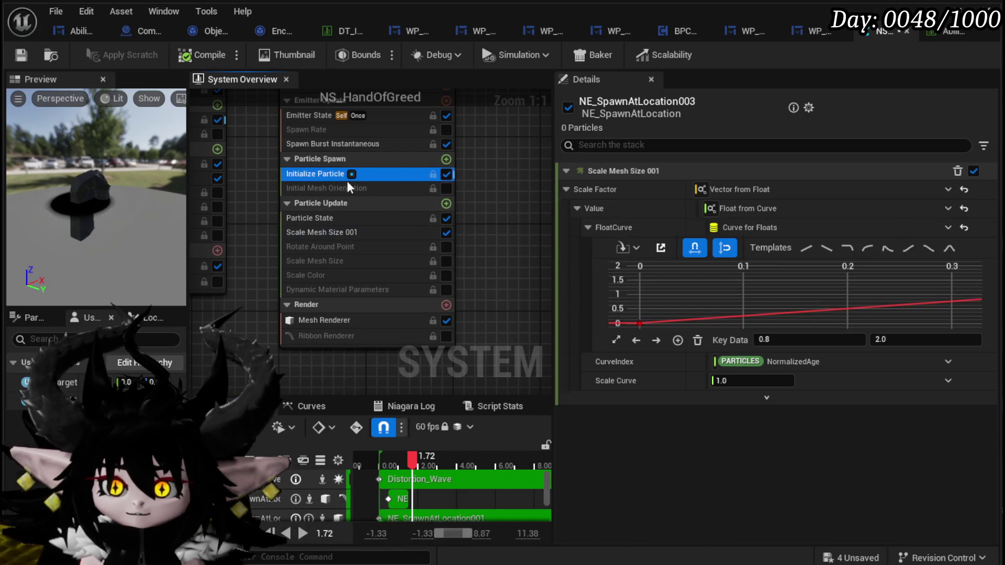
Set the particle Lifetime to 2.0 and view the preview from another angle.
left_click(749, 242)
type("2")
mouse_move(397, 457)
left_mouse_down()
mouse_move(369, 460)
mouse_move(432, 463)
mouse_move(398, 463)
left_mouse_up()
left_click_drag(105, 235, 154, 221)
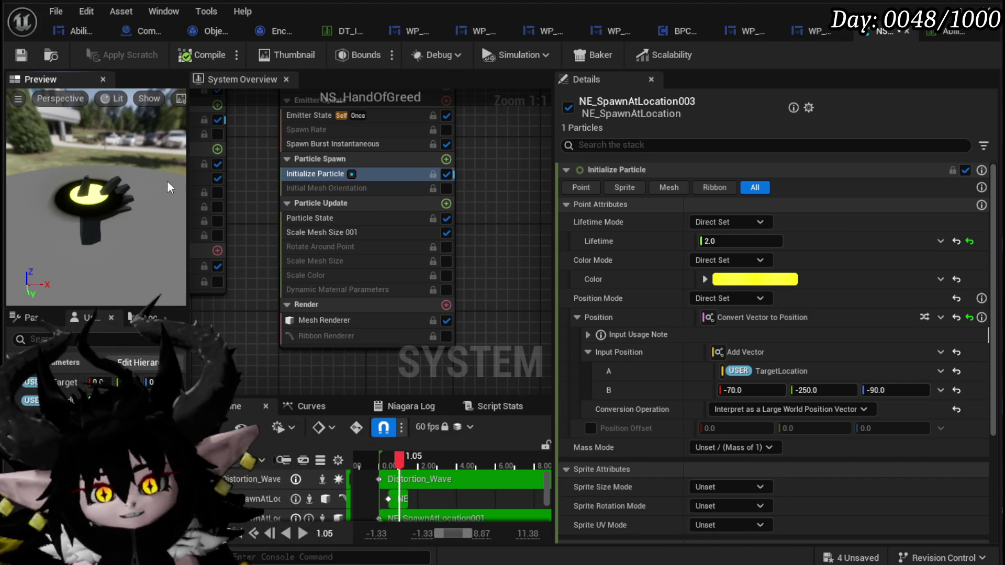
left_click_drag(246, 211, 330, 250)
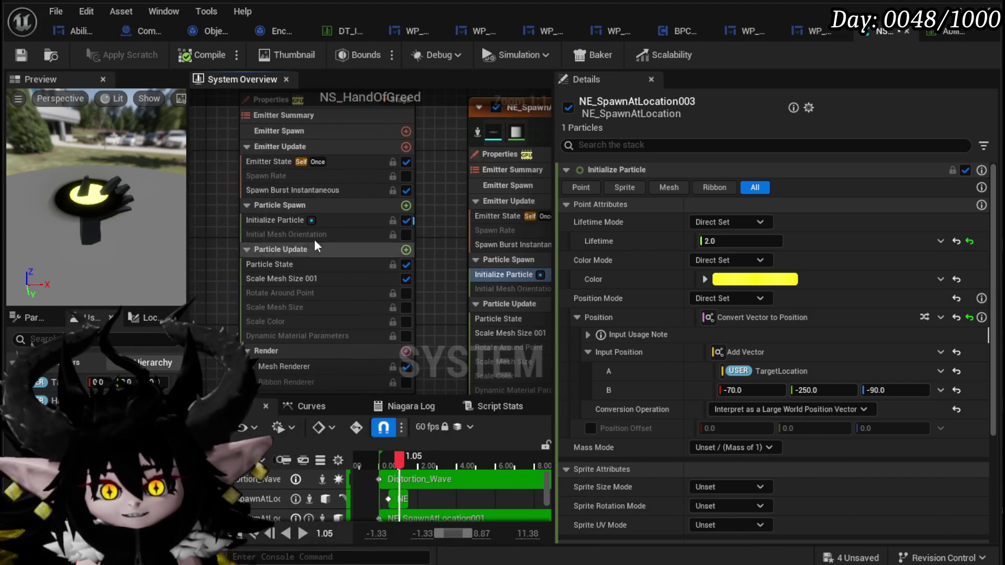
Change the second spawn emitter's Position B X offset from -70 to 40.
left_click(290, 221)
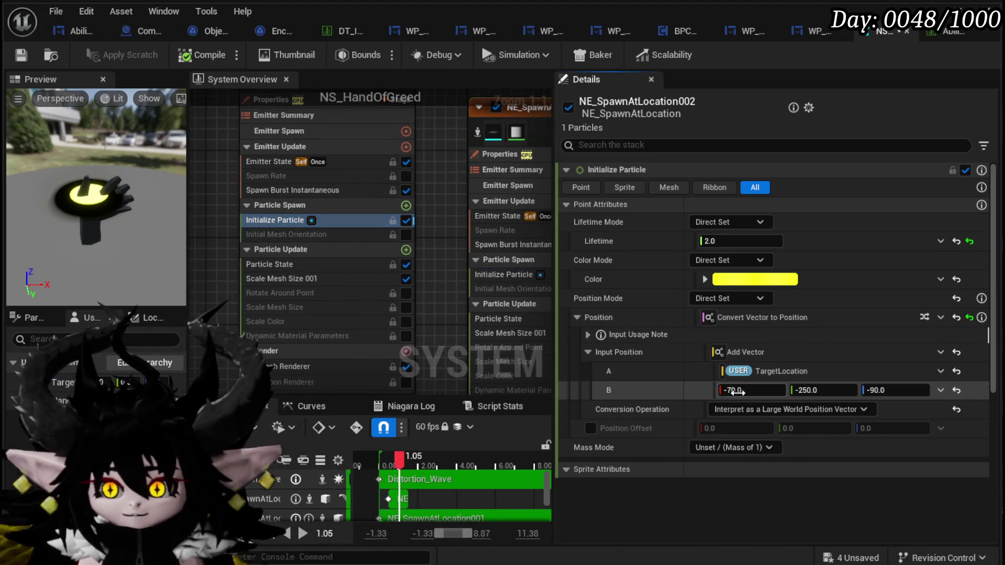
key("BackSpace")
type("2")
key("Return")
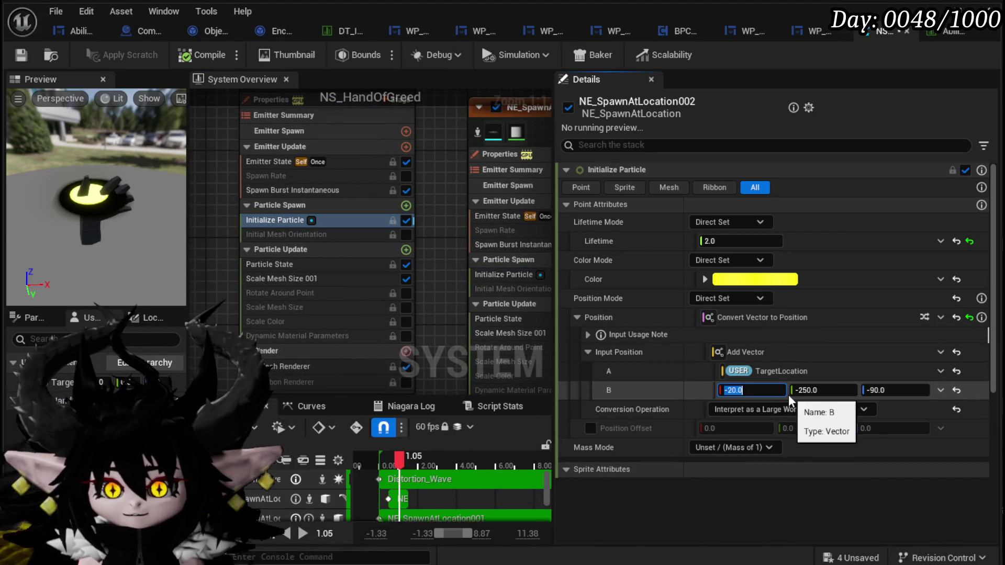
type("0")
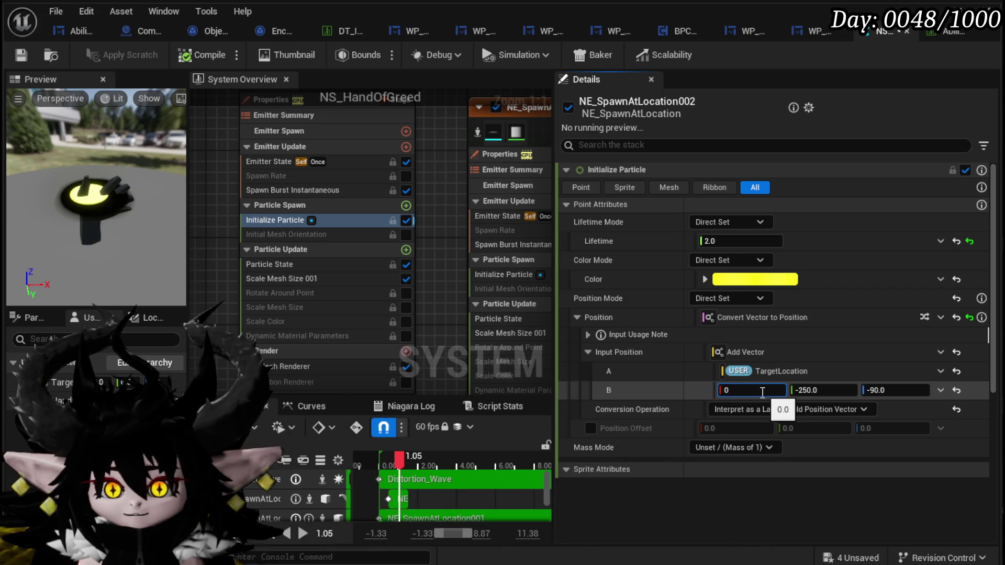
key("BackSpace")
type("1")
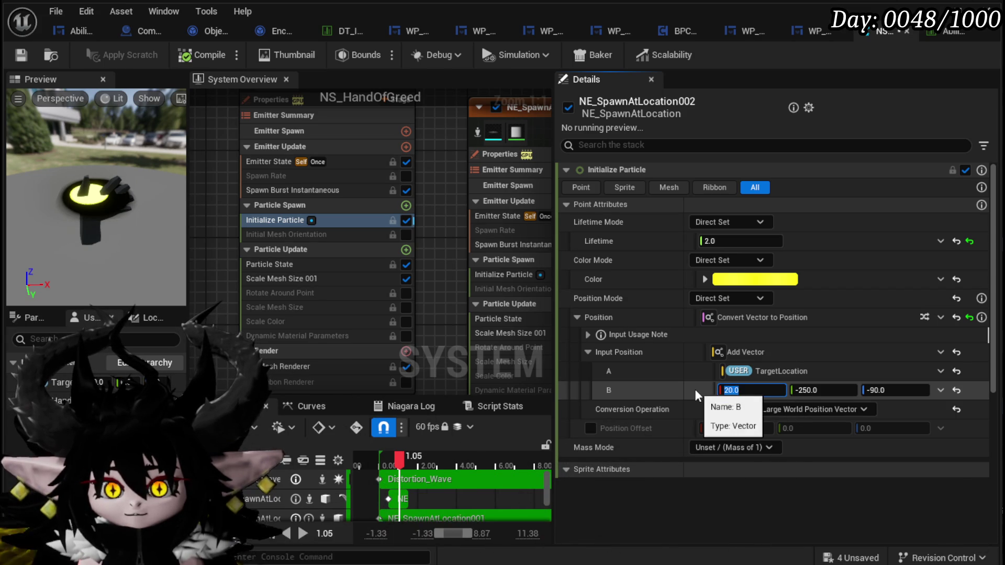
type("20")
key("Return")
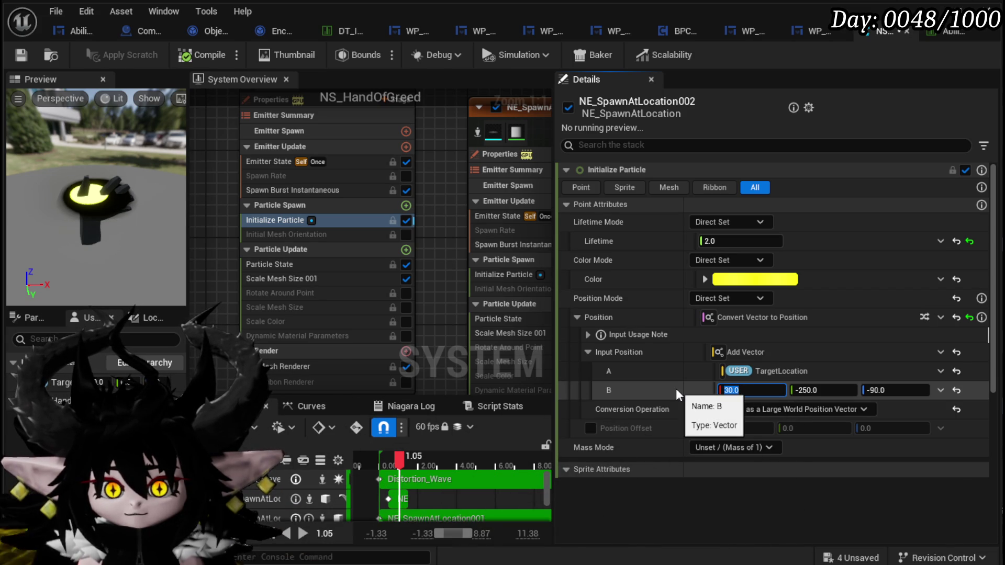
type("30")
key("Return")
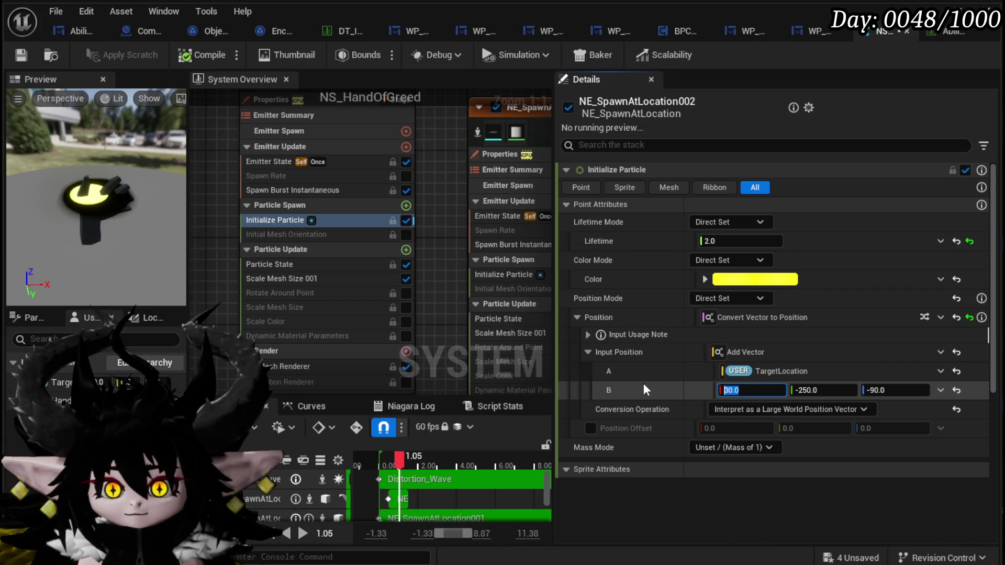
type("40")
key("Return")
Set NE_SpawnAtLocation003's Position B X offset to 40 as well.
mouse_move(417, 368)
left_mouse_down()
mouse_move(390, 361)
mouse_move(363, 324)
left_mouse_up()
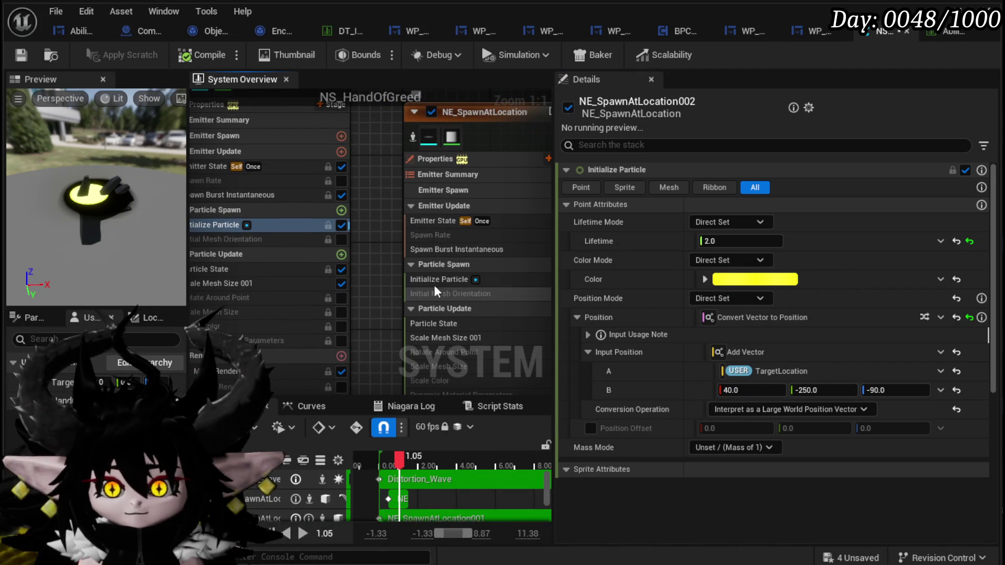
left_click(435, 281)
left_click_drag(752, 391, 773, 391)
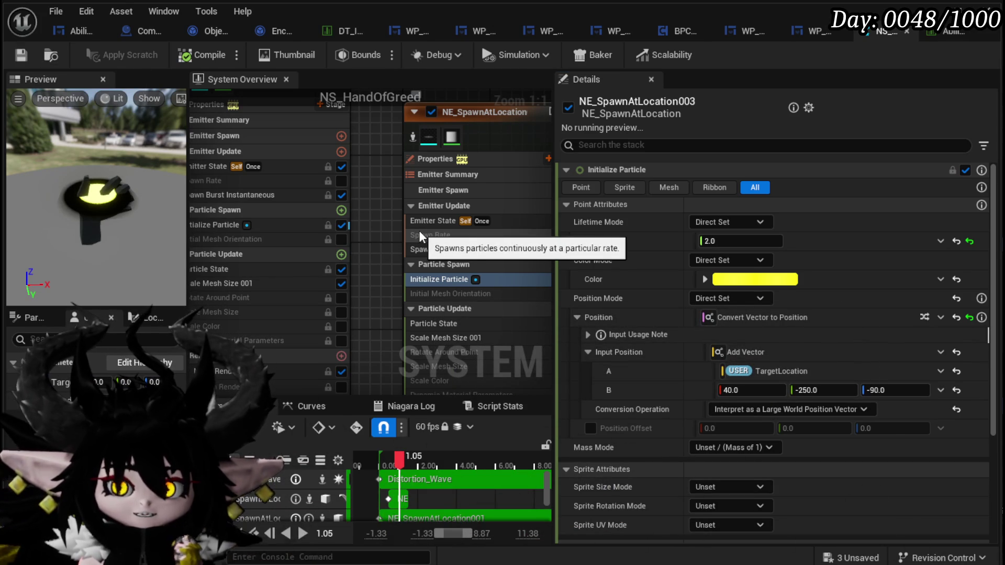
scroll(393, 231, "down", 1)
left_click_drag(393, 232, 259, 211)
Search the emitter browser for 'crack' and add NE_EarthCrack beside the SpawnAtLocation emitters.
right_click(307, 179)
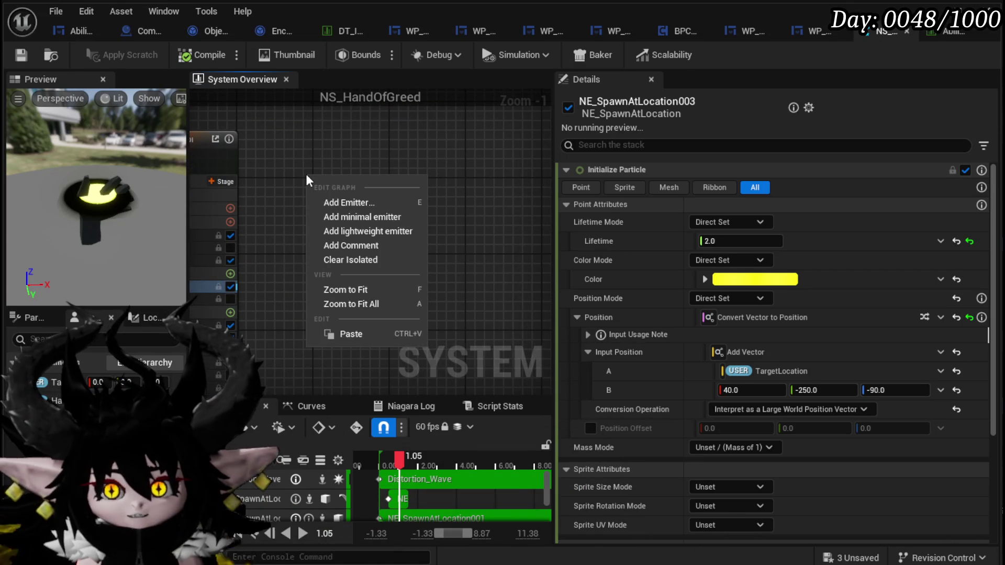
left_click(332, 146)
scroll(356, 199, "down", 3)
mouse_move(379, 245)
left_mouse_down()
mouse_move(516, 247)
mouse_move(375, 180)
left_mouse_up()
right_click(376, 181)
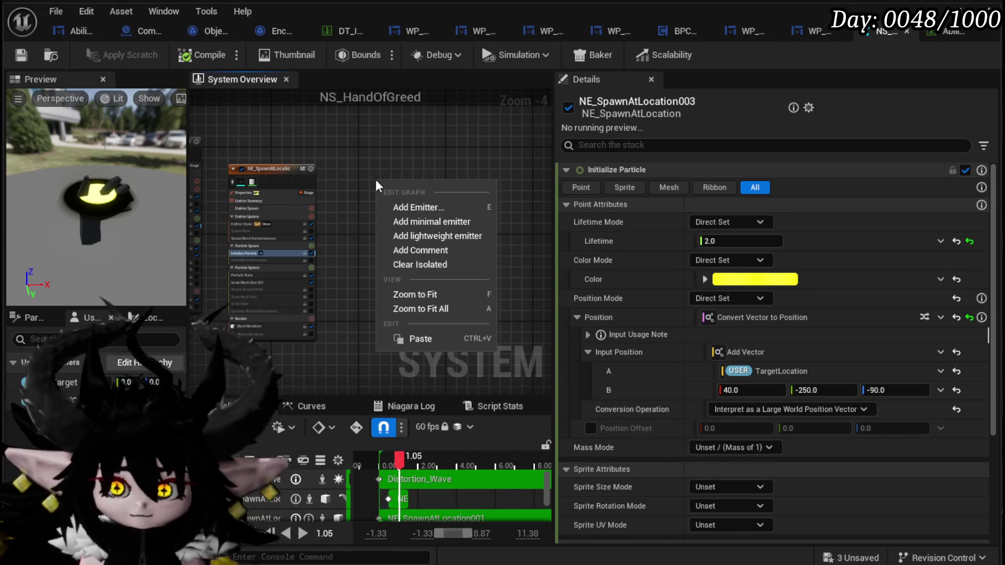
left_click(425, 207)
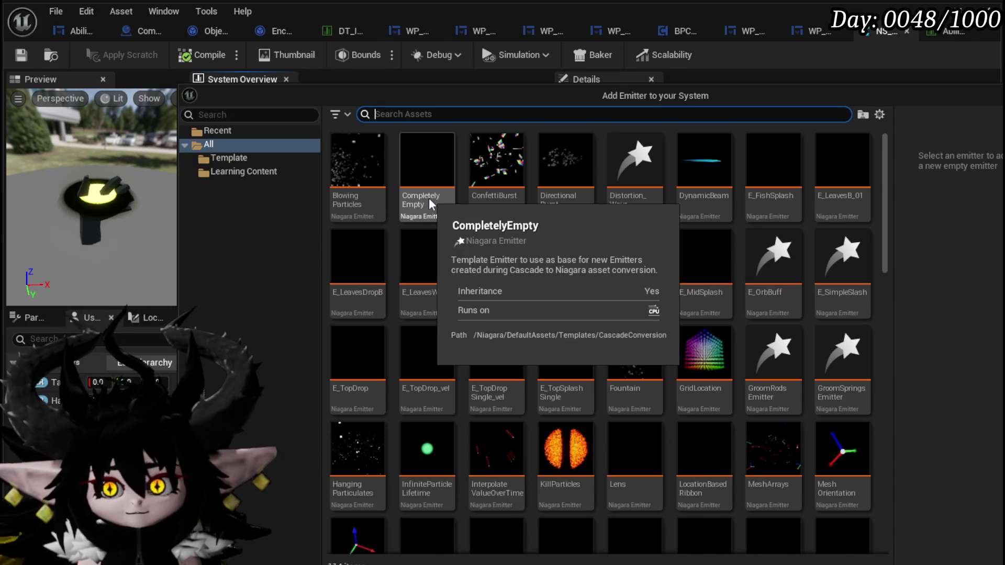
type("crack")
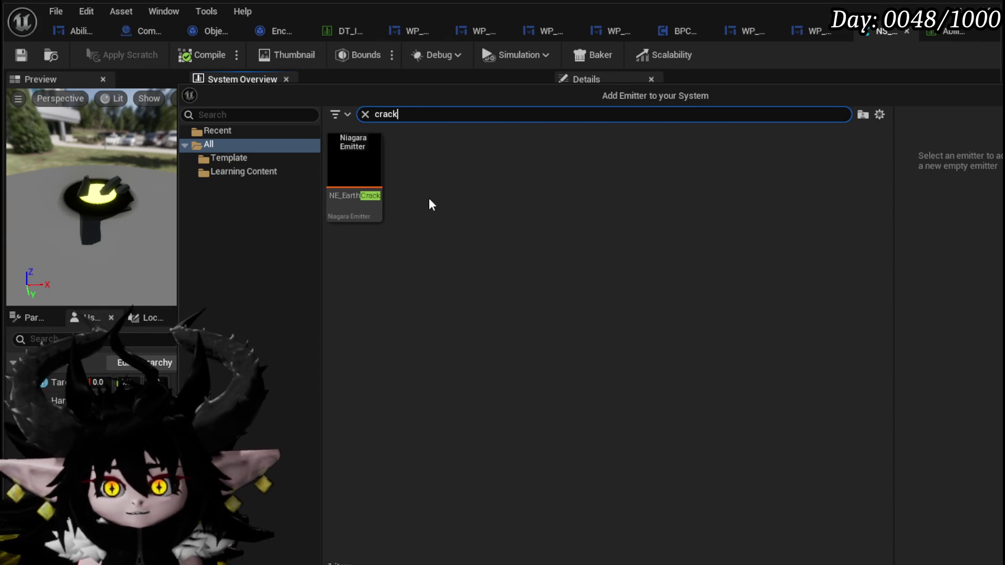
left_click(379, 207)
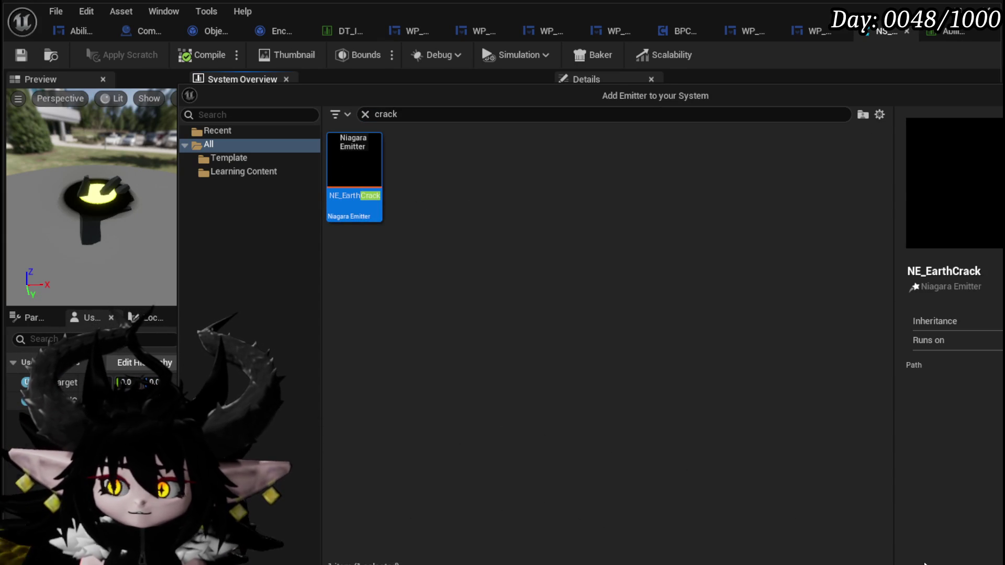
key("Return")
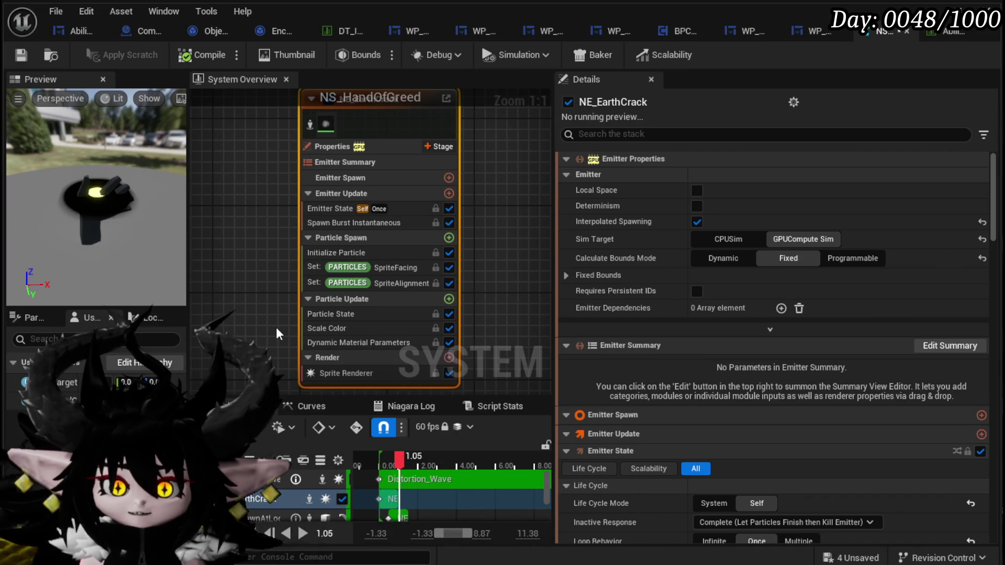
Pan the graph to bring NE_EarthCrack and all its modules into view.
left_click_drag(275, 328, 293, 384)
mouse_move(298, 238)
left_mouse_down()
mouse_move(330, 229)
mouse_move(317, 173)
mouse_move(315, 184)
left_mouse_up()
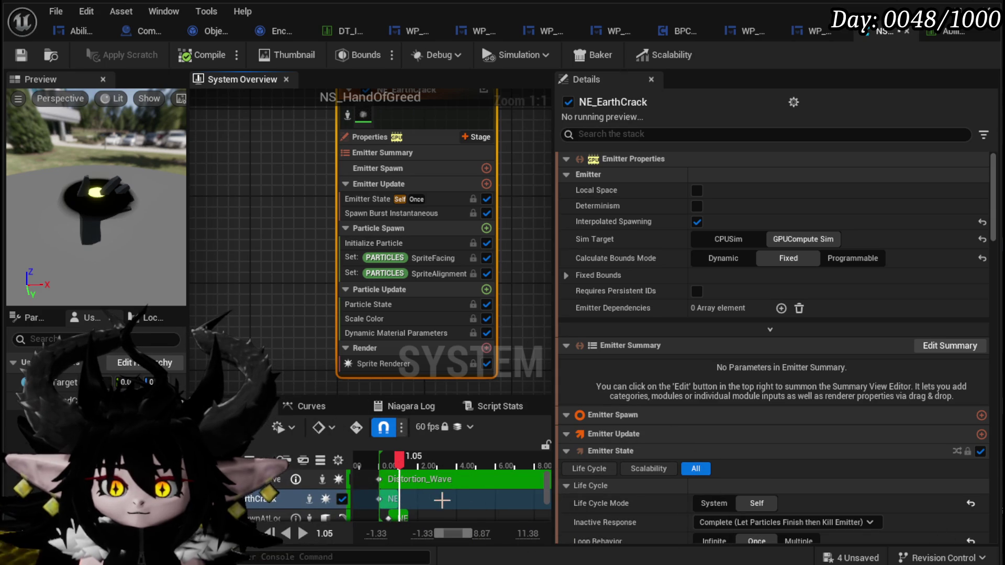
scroll(429, 499, "down", 2)
scroll(429, 499, "up", 2)
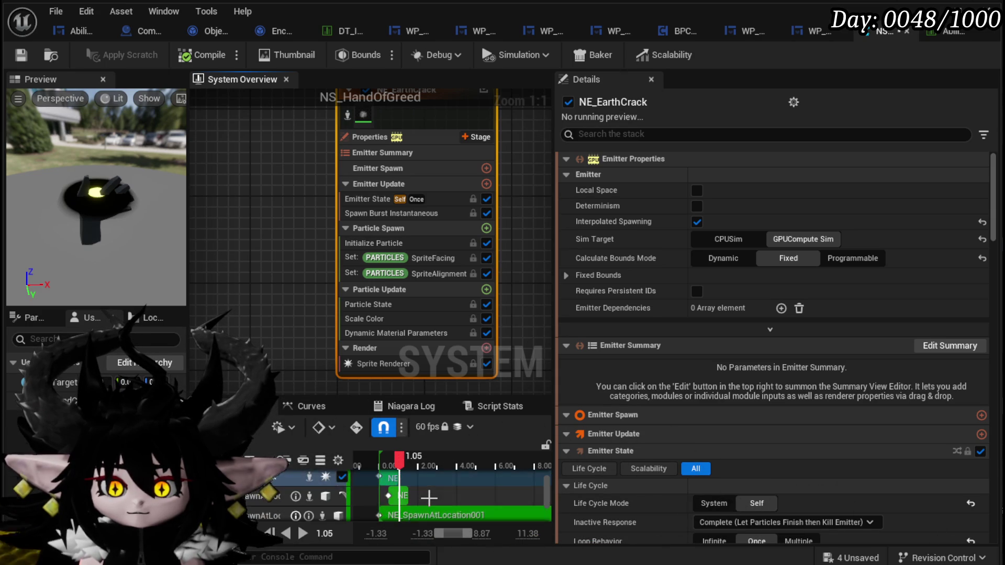
Rewind the preview to replay the pink cracks and select NE_EarthCrack's SpriteFacing module.
left_click(379, 461)
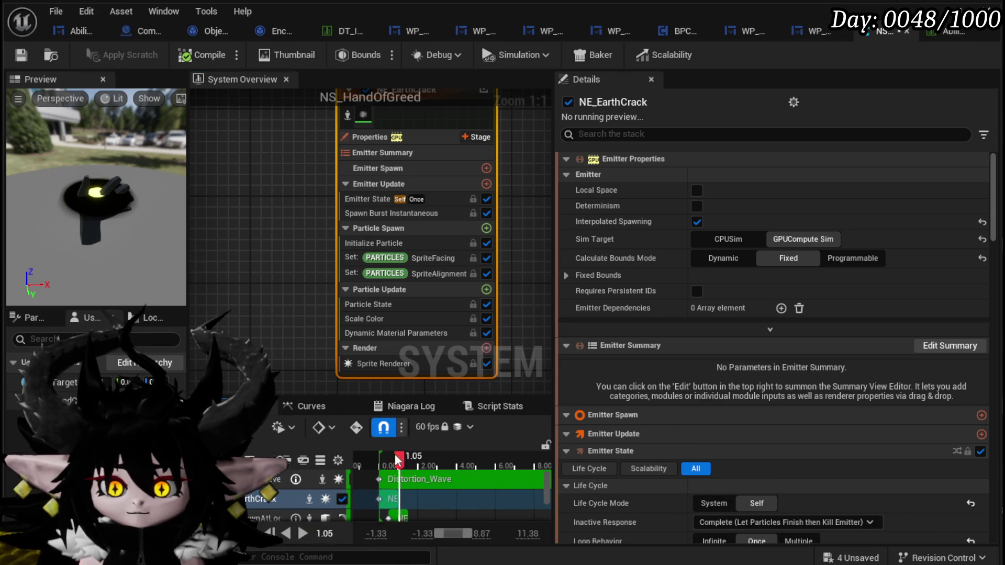
left_click_drag(381, 462, 377, 461)
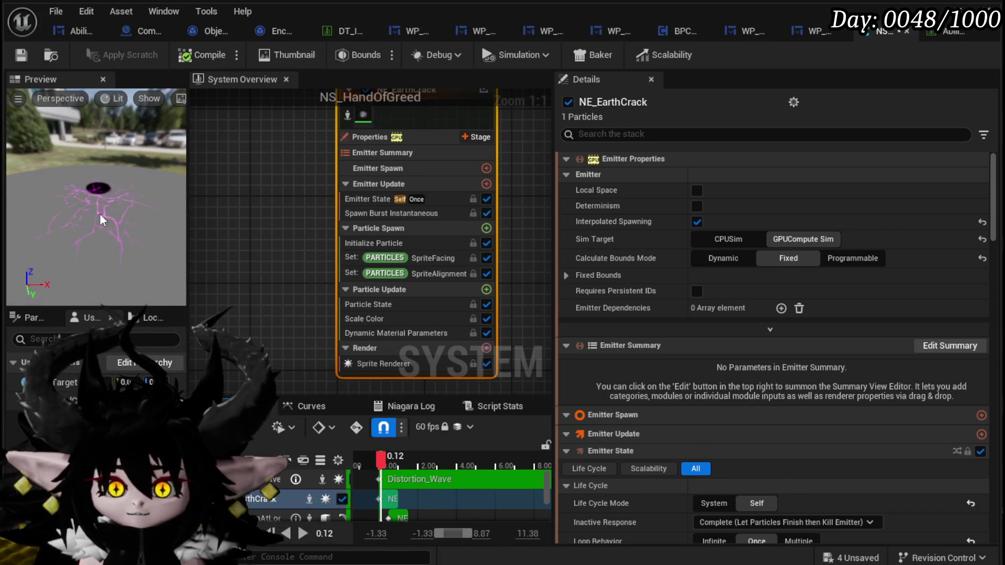
left_click(434, 258)
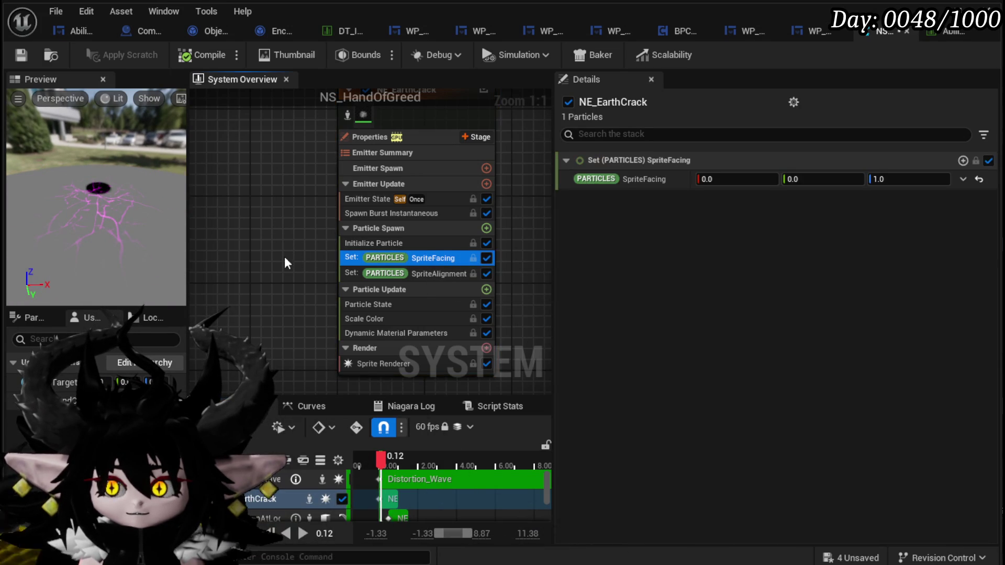
Set NE_EarthCrack's SpriteFacing vector to 0, 1, 0.
left_click(911, 179)
type("0")
key("Return")
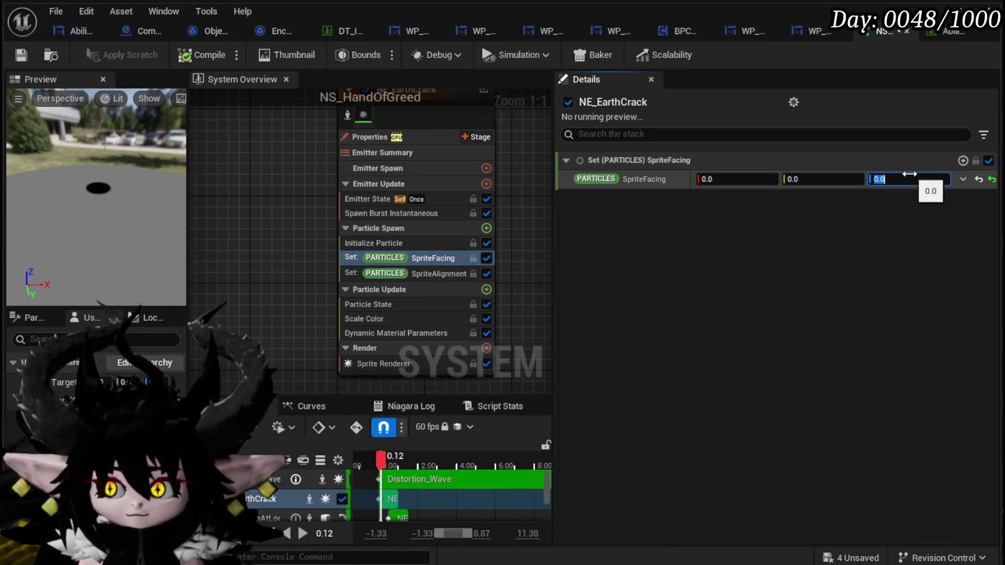
type("1")
key("Return")
mouse_move(120, 225)
left_mouse_down()
mouse_move(178, 227)
mouse_move(157, 225)
left_mouse_up()
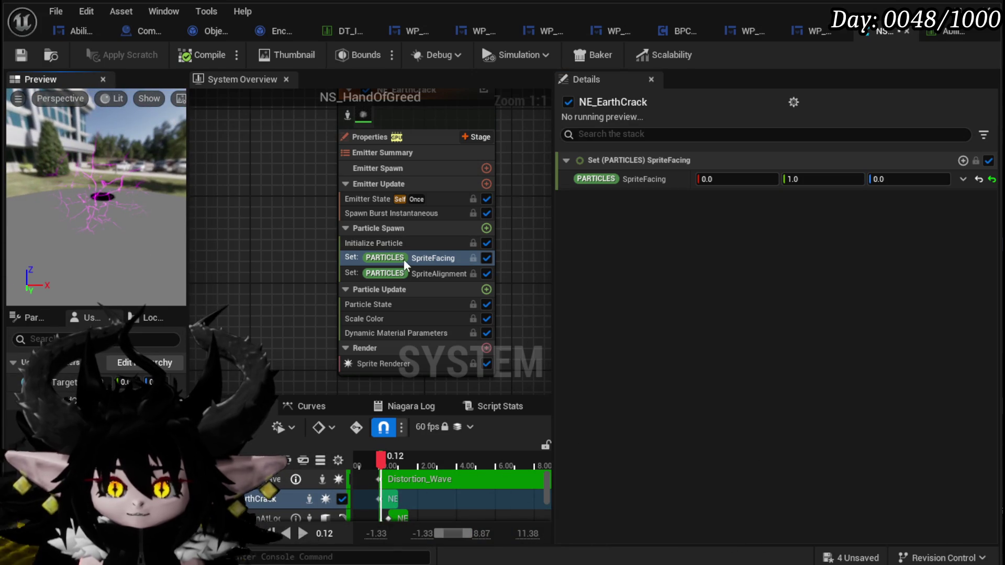
left_click(790, 179)
type("0")
key("Return")
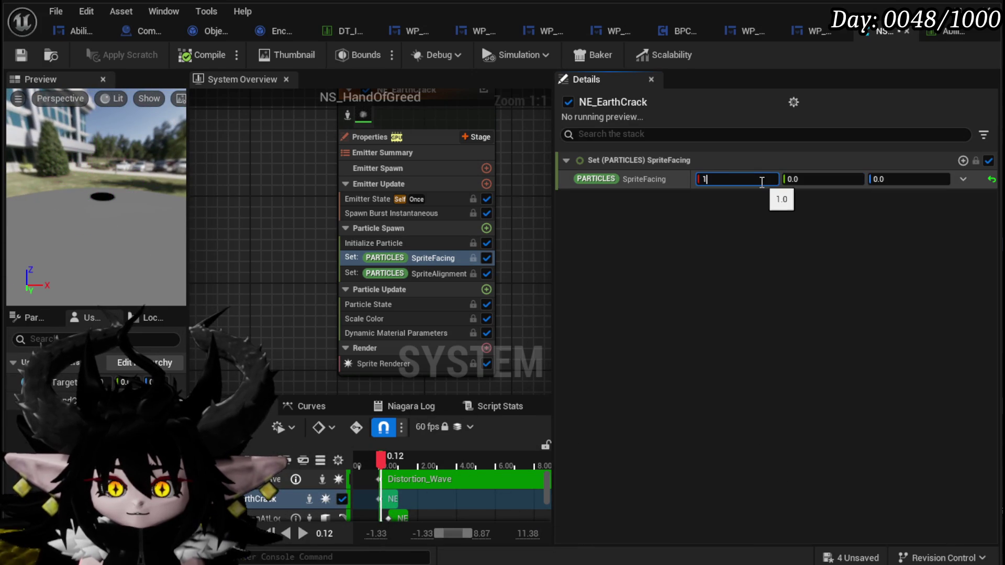
left_click(800, 179)
type("1")
key("Return")
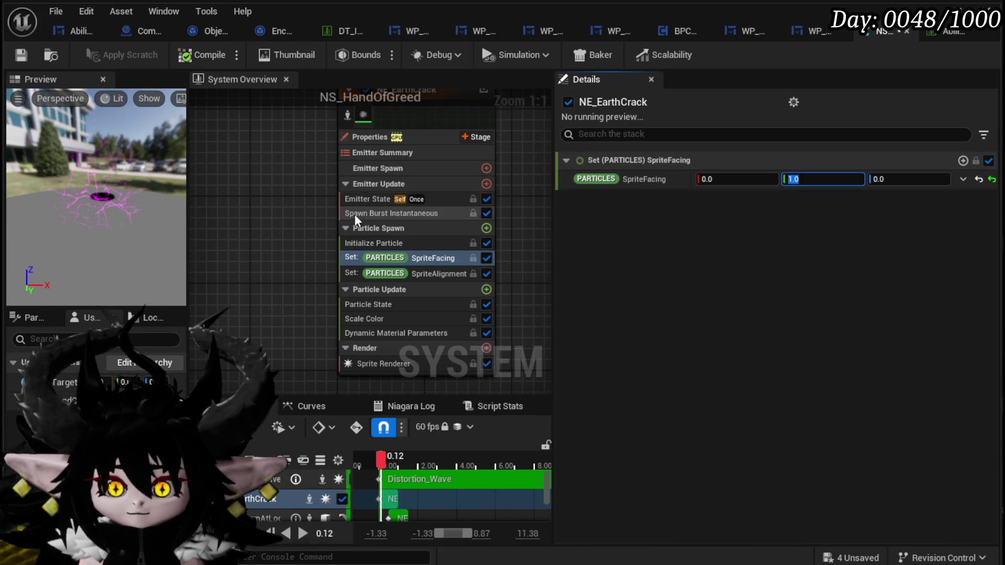
Switch NE_EarthCrack's Initialize Particle Position Mode to Direct Set.
scroll(329, 216, "down", 5)
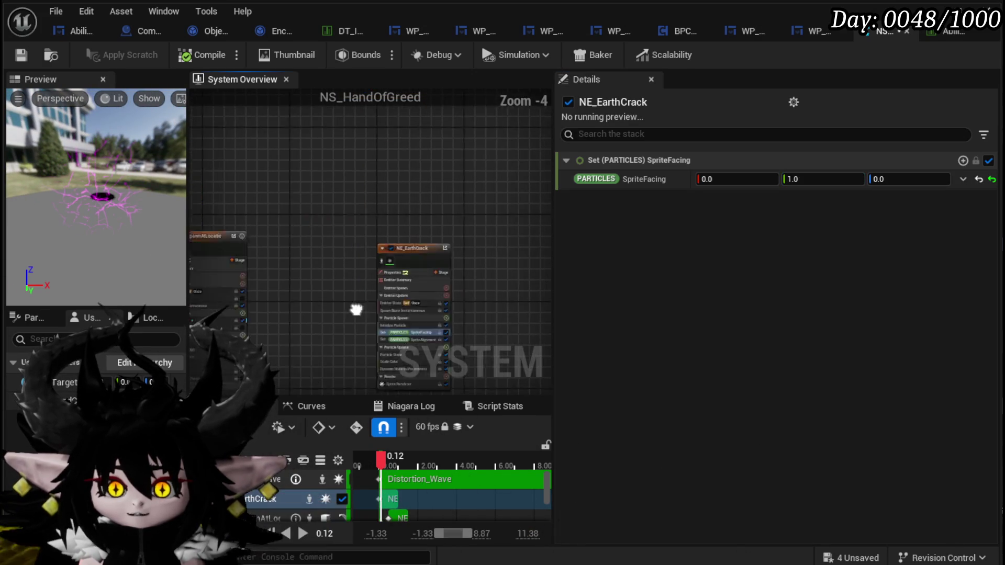
mouse_move(444, 294)
left_mouse_down()
mouse_move(545, 206)
mouse_move(318, 269)
mouse_move(291, 142)
left_mouse_up()
scroll(259, 209, "up", 4)
left_click(282, 245)
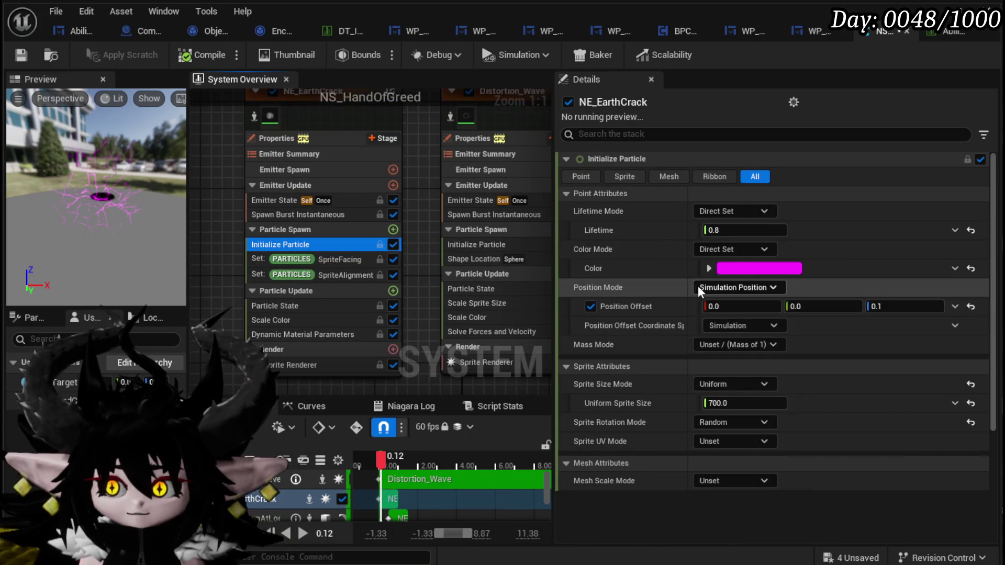
left_click(717, 288)
left_click(730, 322)
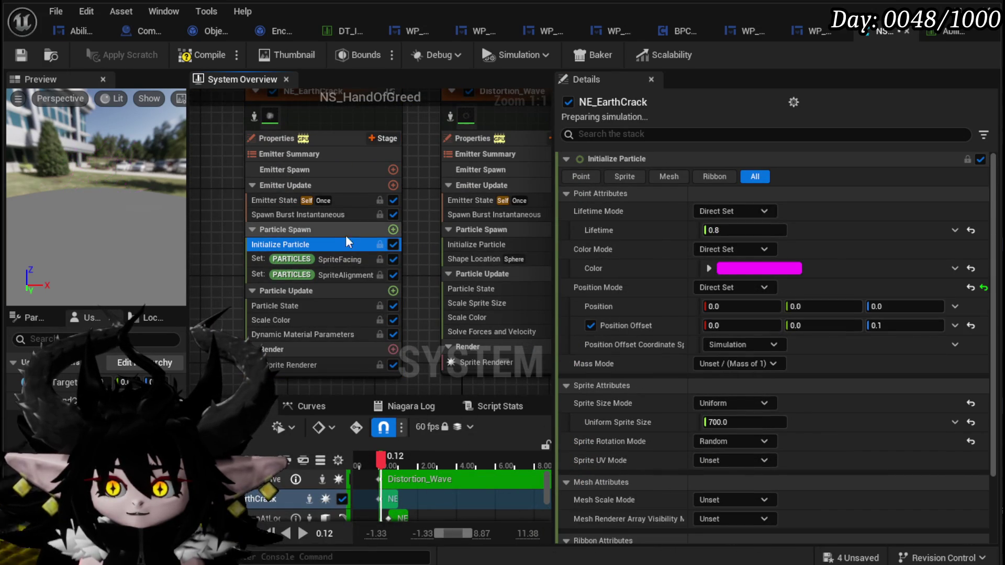
Copy the TargetLocation-based Position from NE_SpawnAtLocation001's Initialize Particle.
left_click(464, 245)
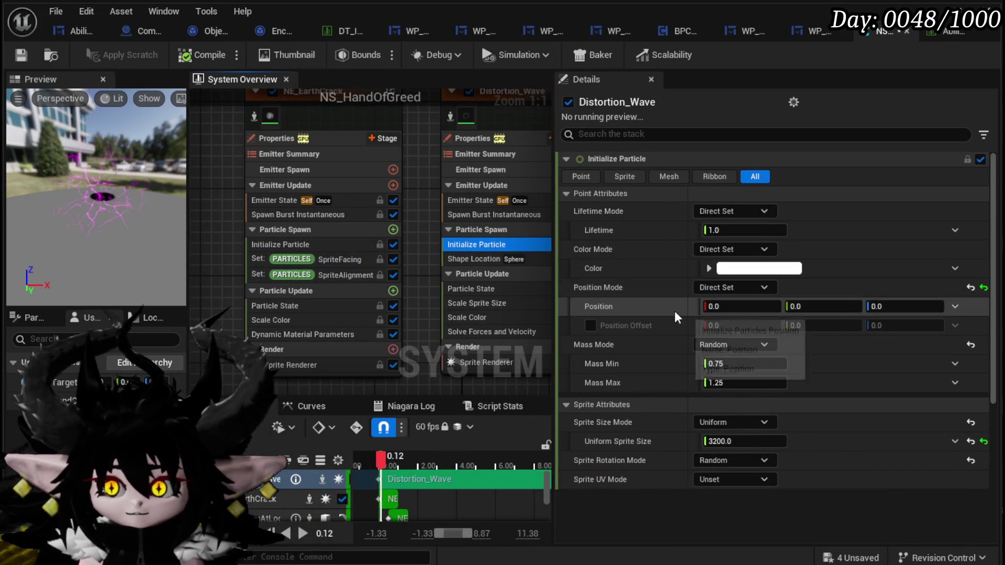
scroll(516, 298, "down", 2)
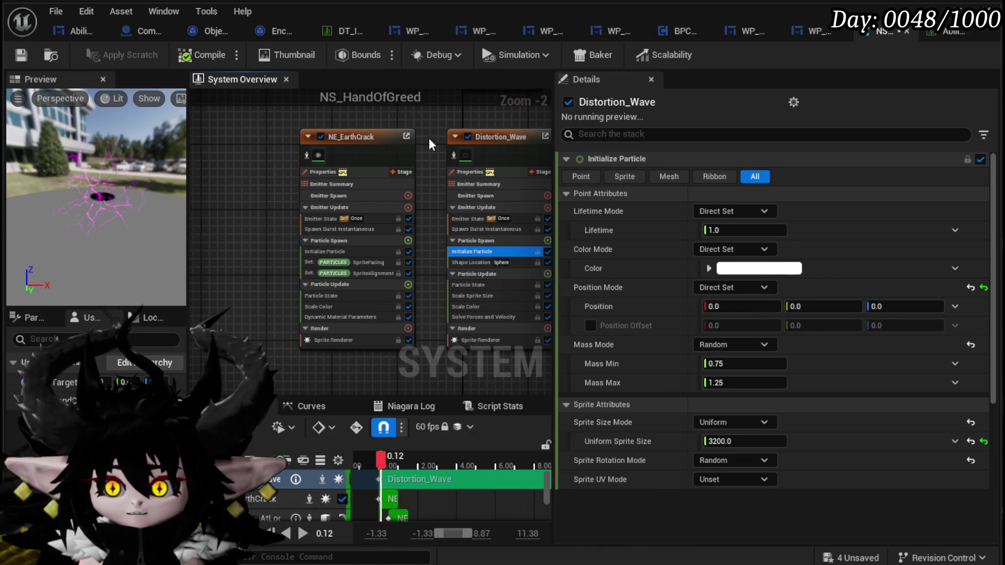
mouse_move(482, 228)
left_mouse_down()
mouse_move(370, 270)
mouse_move(378, 265)
left_mouse_up()
left_click(416, 244)
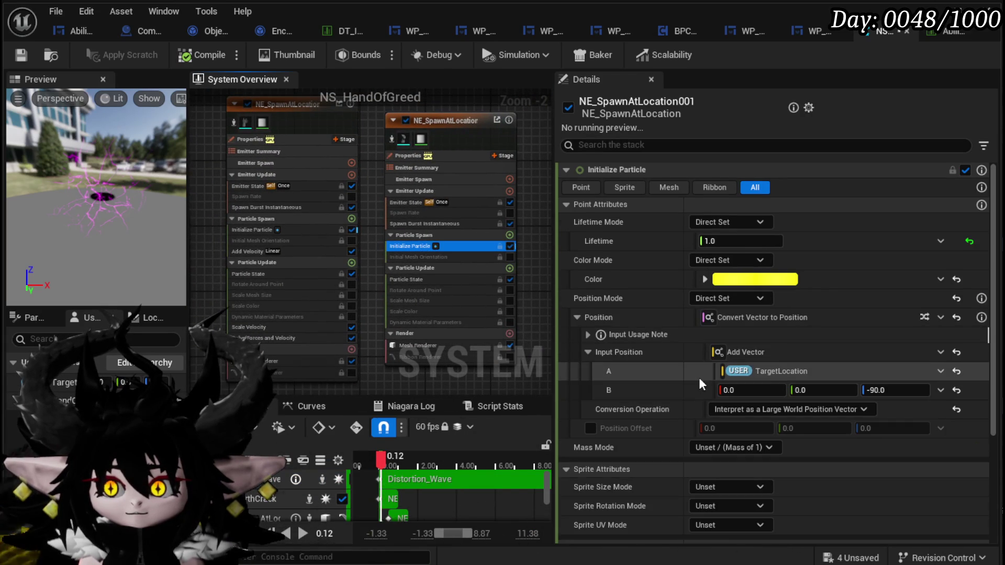
right_click(675, 316)
left_click(742, 430)
Paste that Position setup into Distortion_Wave's and NE_EarthCrack's Initialize Particle.
left_click_drag(379, 144, 300, 215)
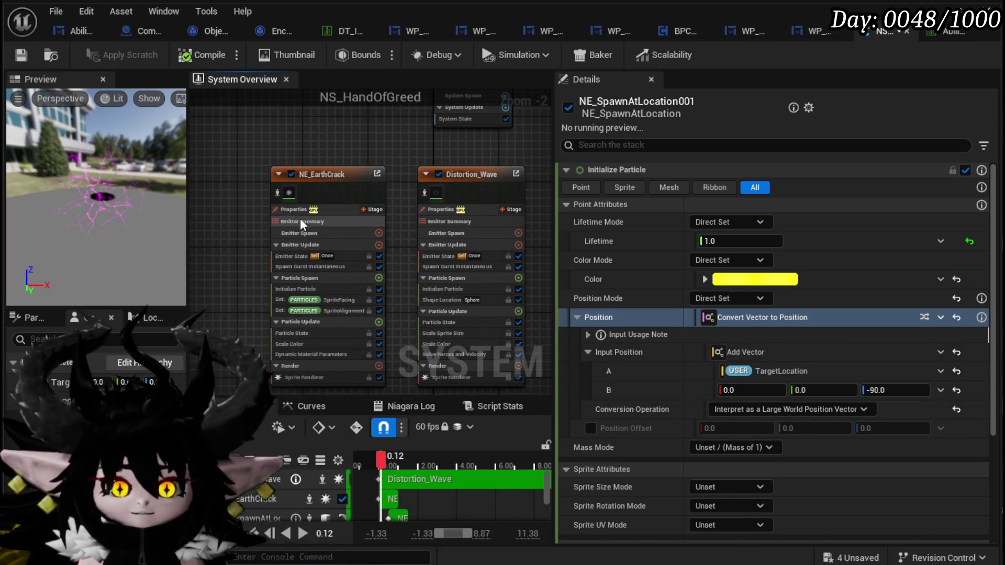
left_click(443, 289)
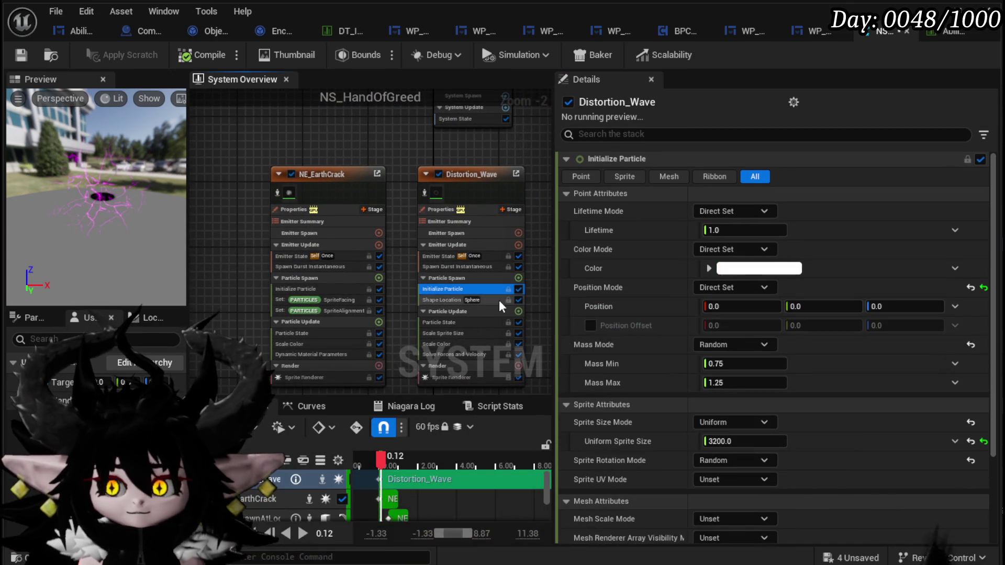
right_click(662, 307)
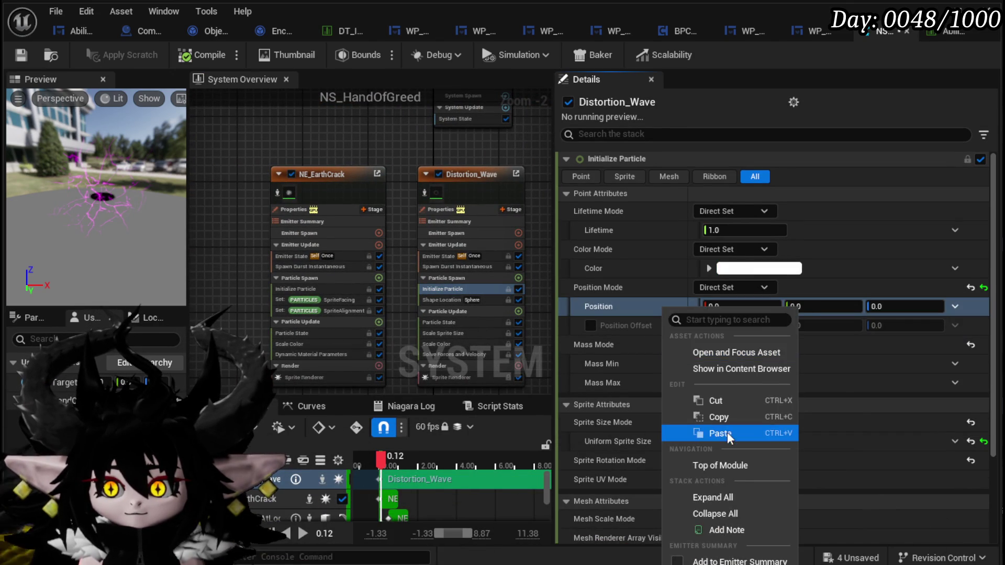
left_click(728, 432)
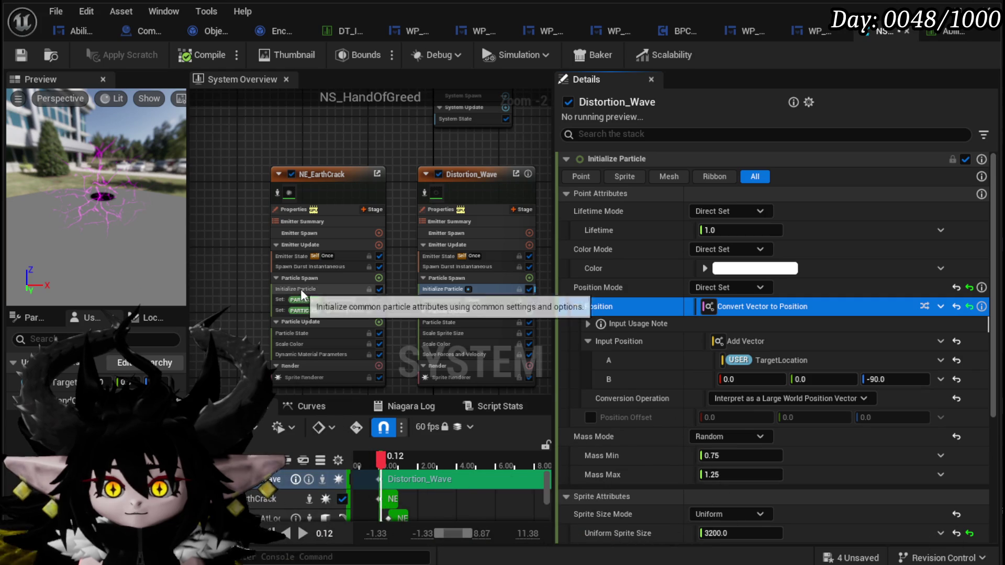
left_click(300, 289)
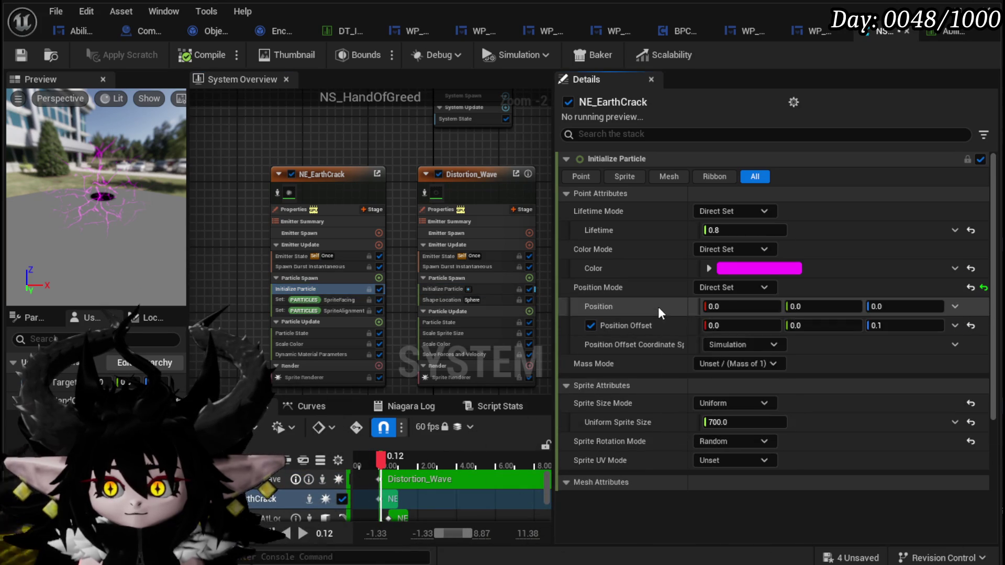
right_click(658, 307)
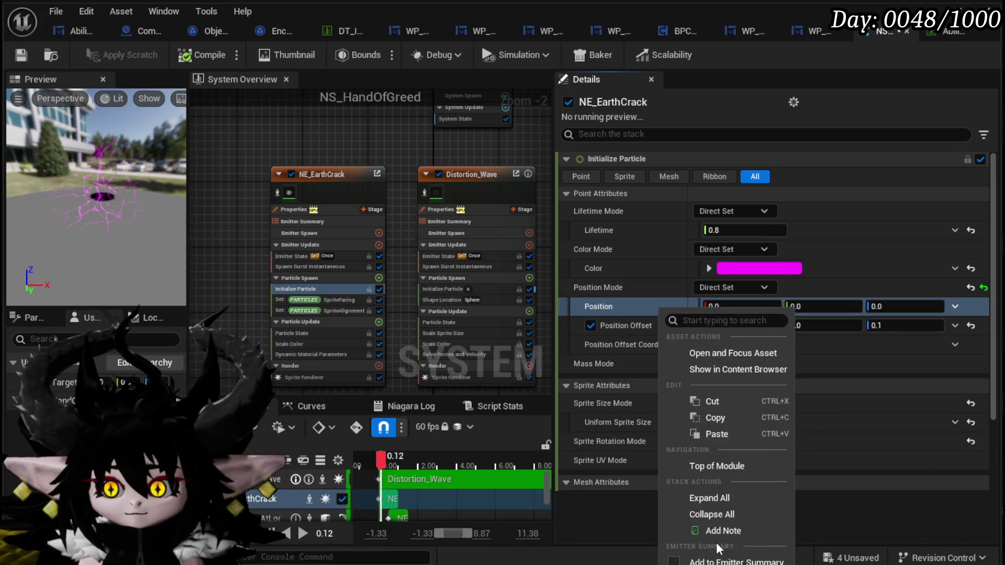
left_click(726, 430)
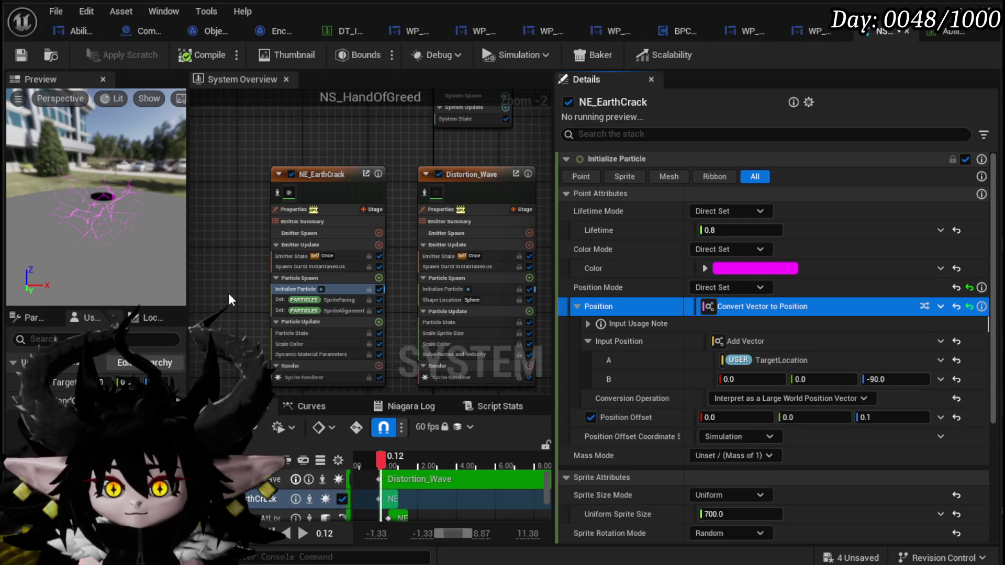
left_click_drag(131, 235, 84, 230)
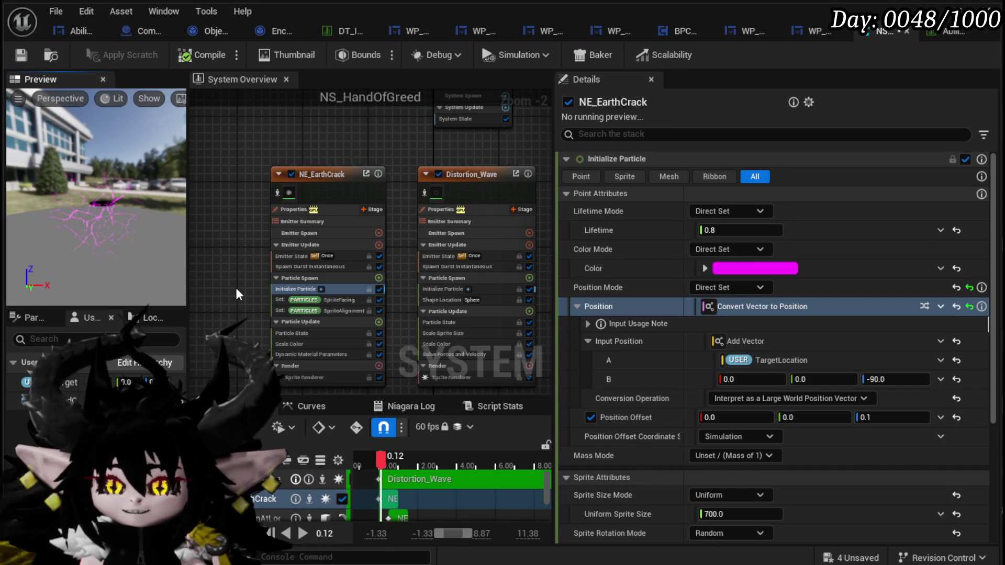
Save the system and change NE_EarthCrack's spawn position Z offset from -90 to 100.
left_click(26, 58)
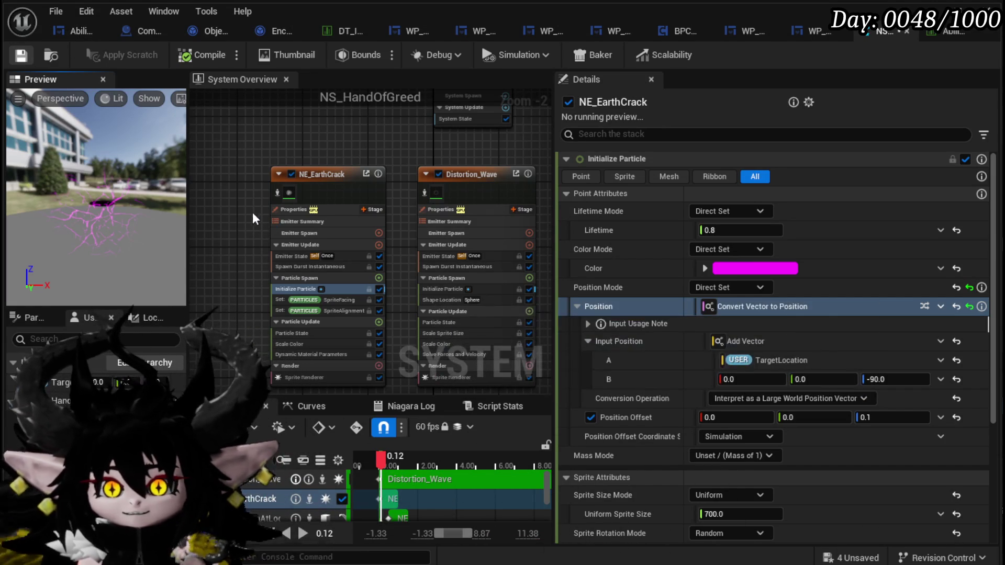
left_click(898, 380)
type("500")
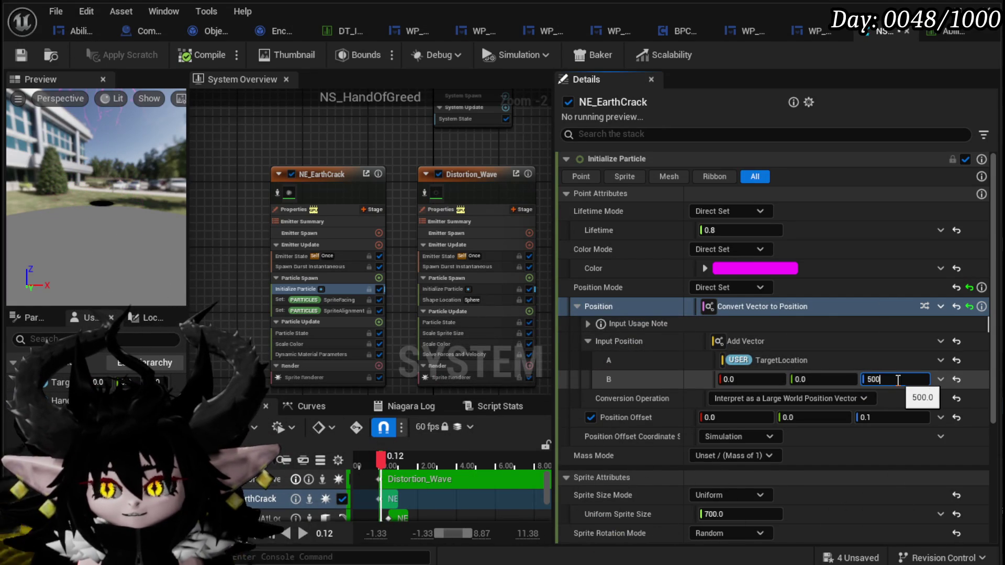
left_click_drag(378, 460, 415, 460)
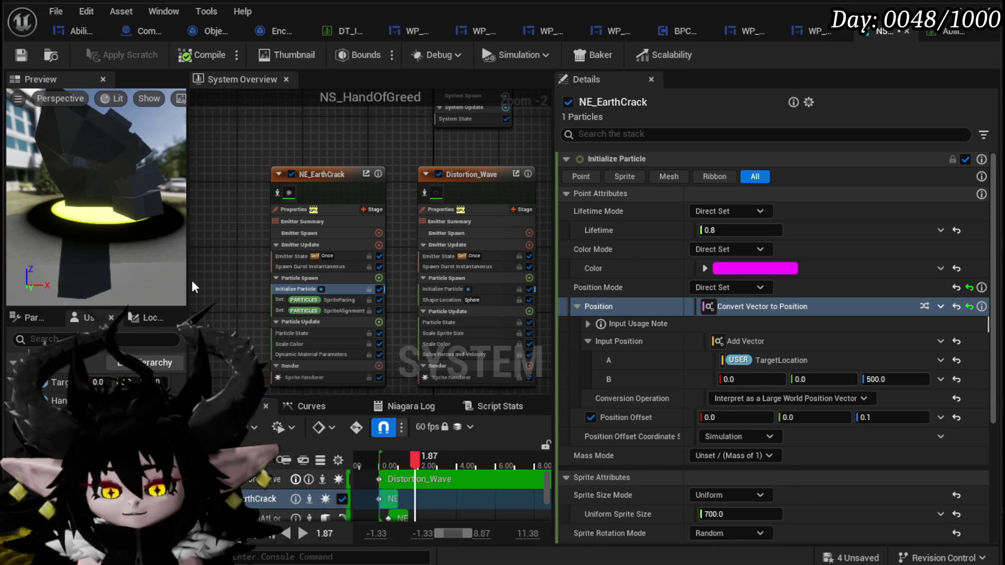
scroll(112, 238, "down", 5)
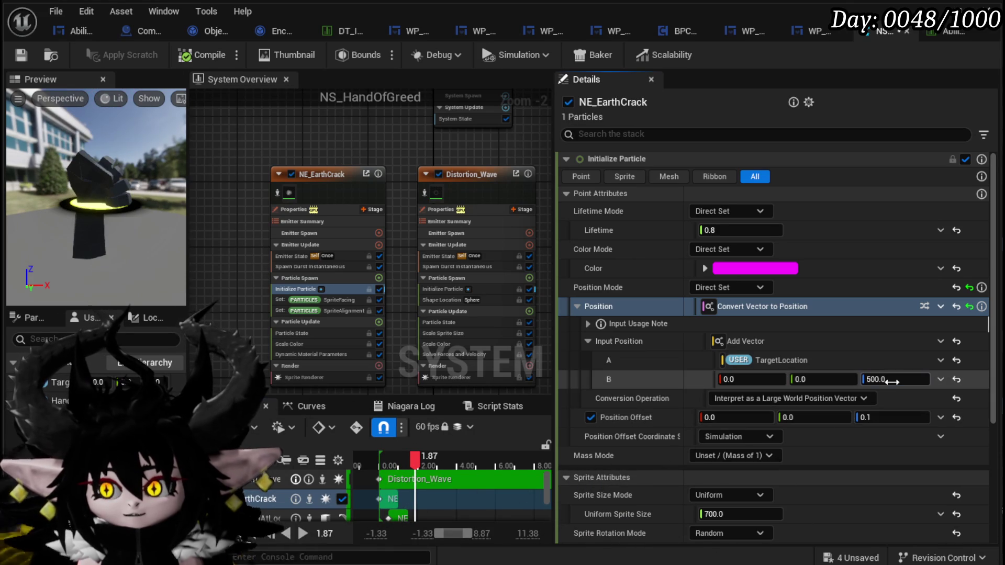
type("100")
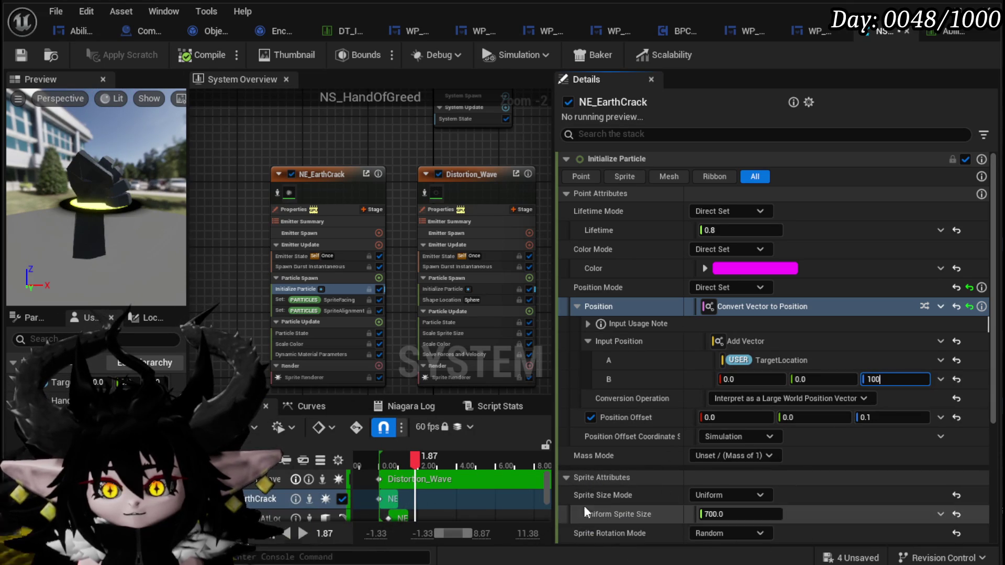
Enable NE_EarthCrack's Loop Delay, bind it to HandCloseDelay, and save the system.
left_click(296, 266)
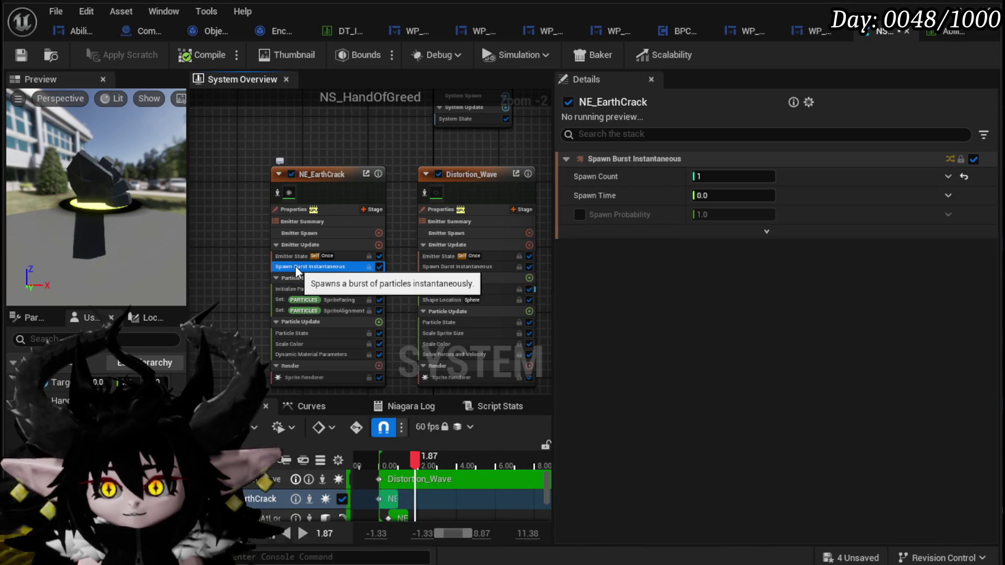
left_click(288, 256)
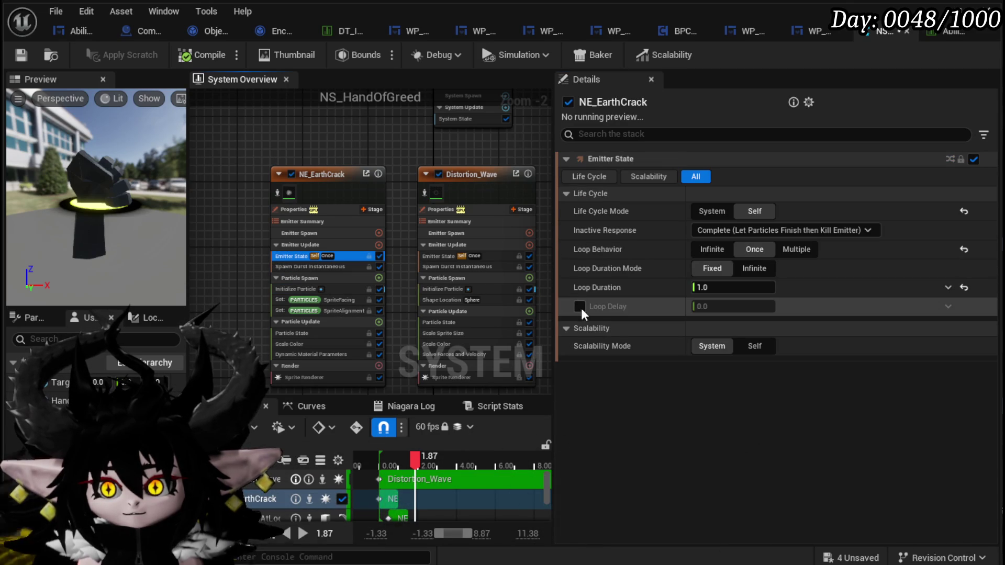
left_click(580, 306)
mouse_move(60, 401)
left_mouse_down()
mouse_move(744, 338)
mouse_move(694, 319)
left_mouse_up()
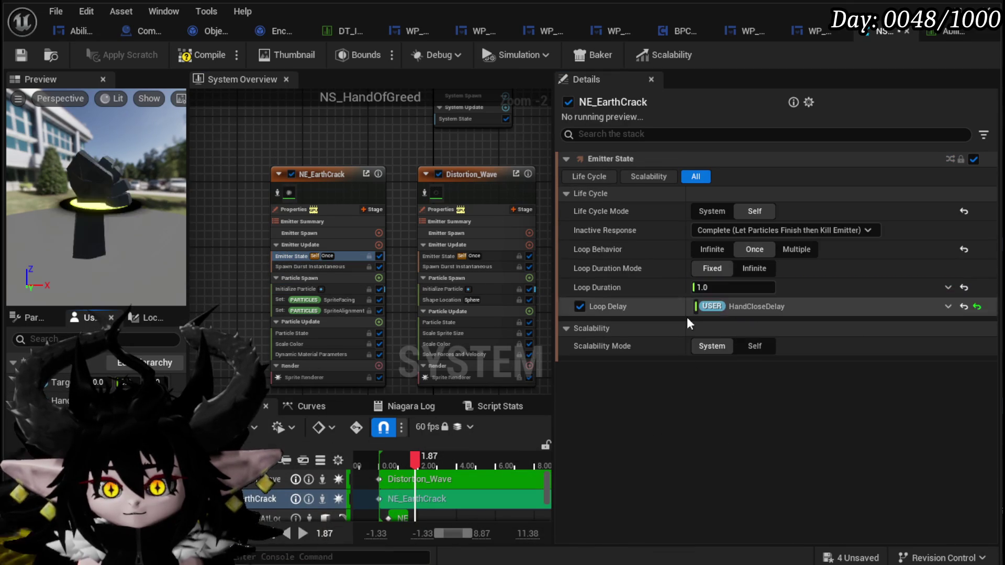
left_click(22, 57)
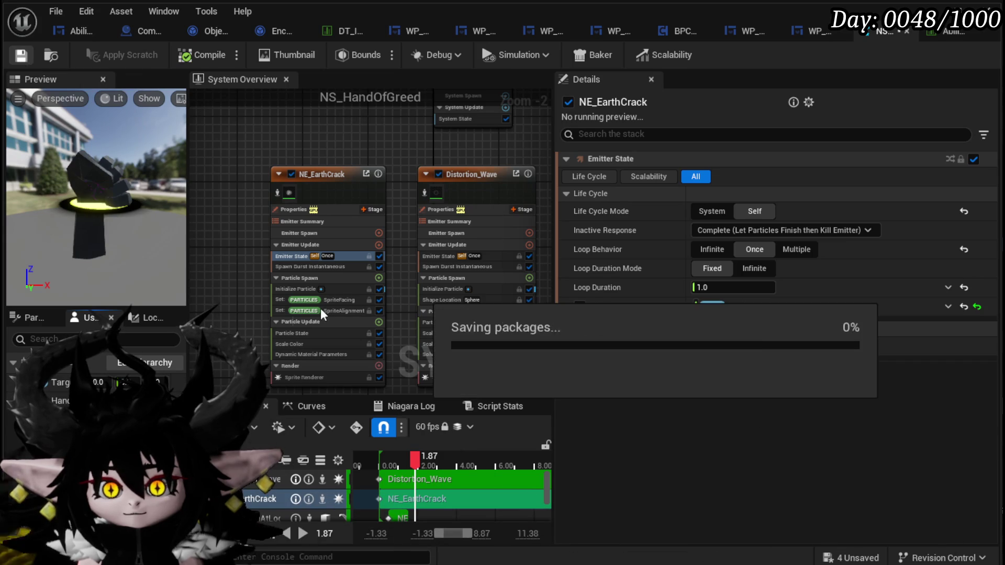
Set NE_EarthCrack's particle Lifetime to 1.2.
left_click(296, 289)
left_click(764, 233)
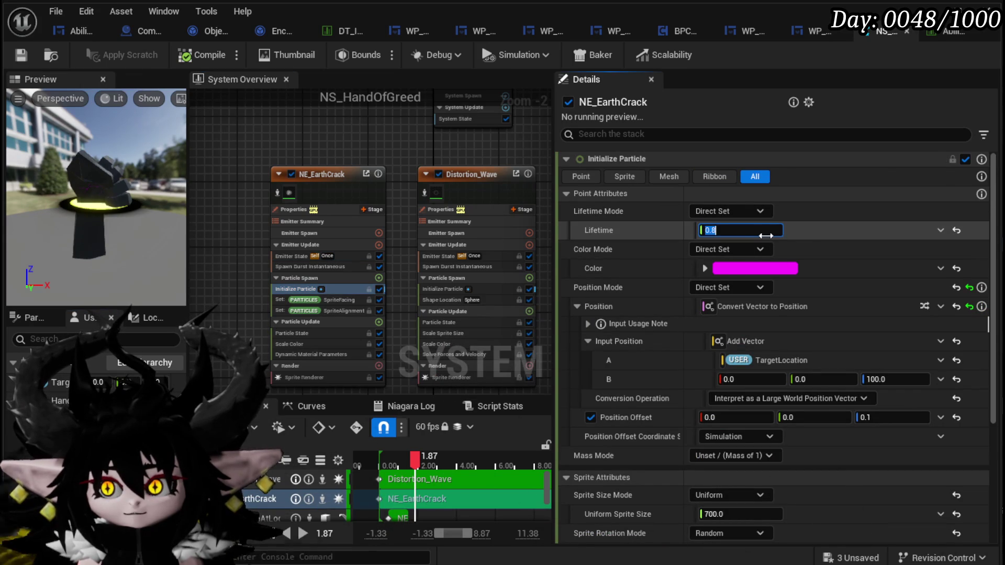
type(".2")
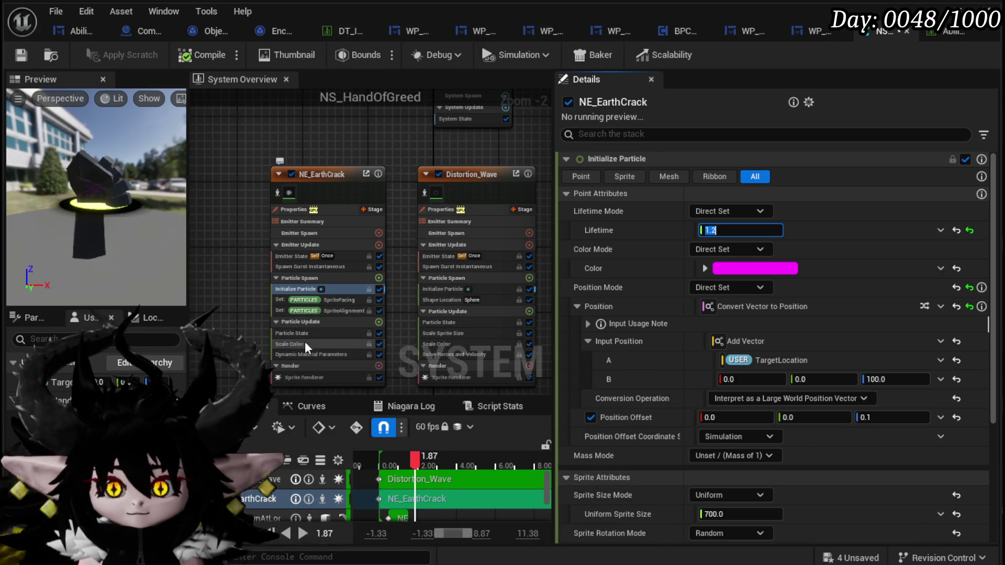
Raise NE_EarthCrack's Uniform Sprite Size from 700 to 1800.
mouse_move(305, 340)
left_click(305, 378)
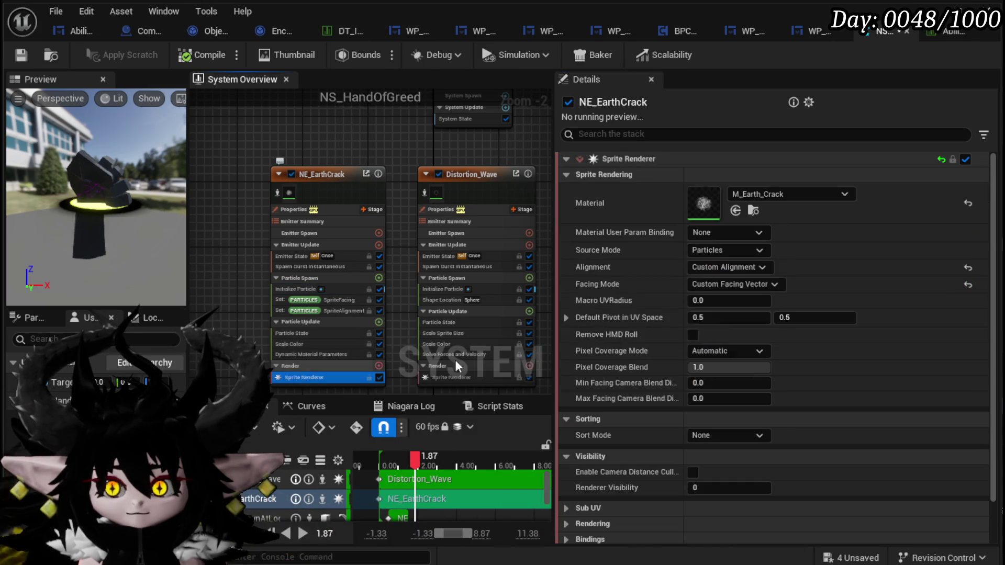
left_click(292, 289)
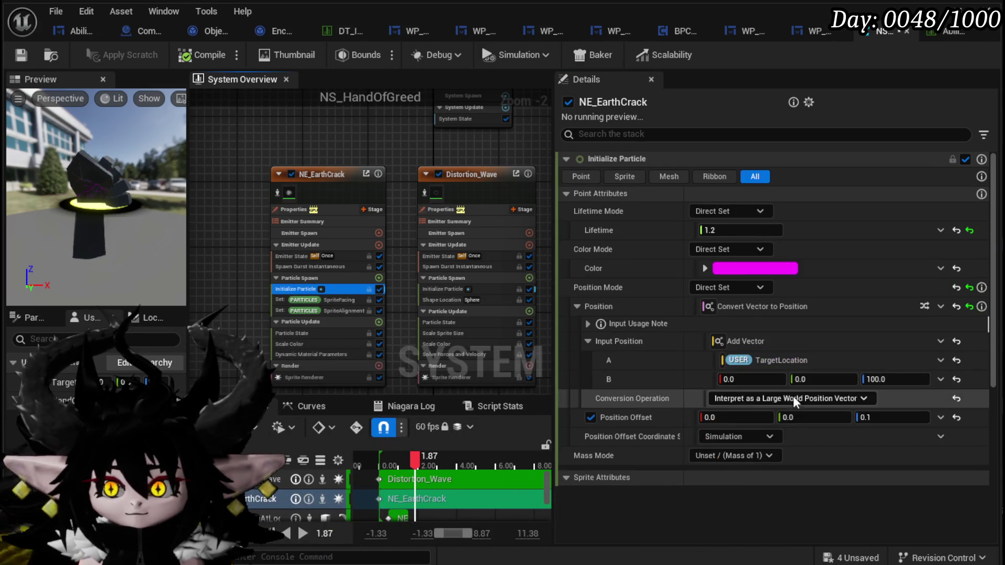
scroll(602, 442, "down", 5)
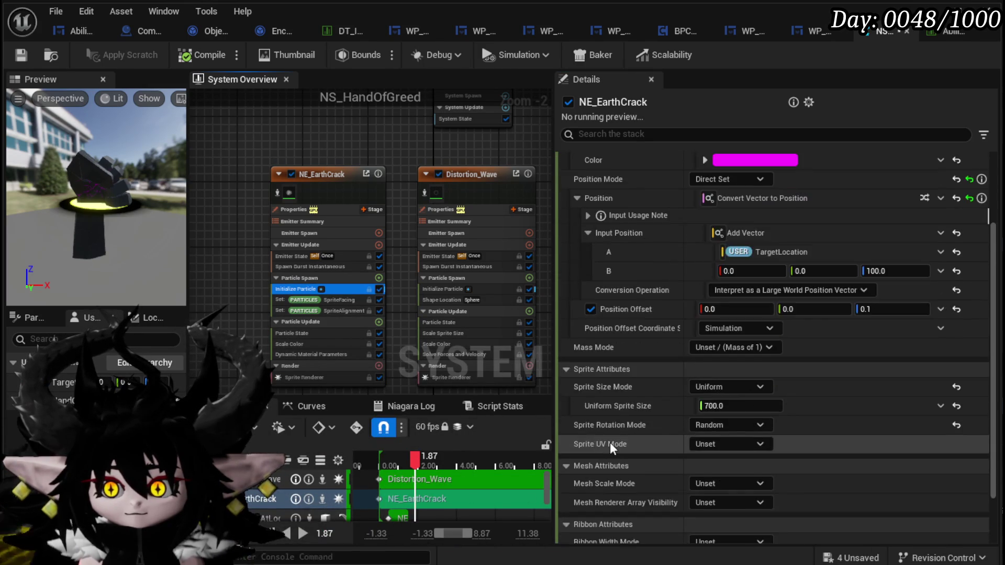
left_click(711, 340)
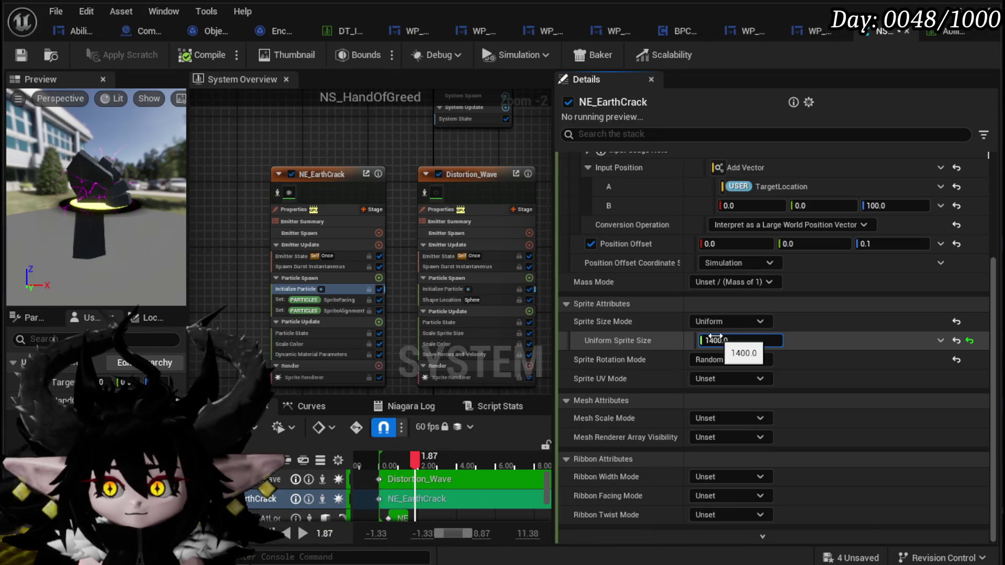
type("1800")
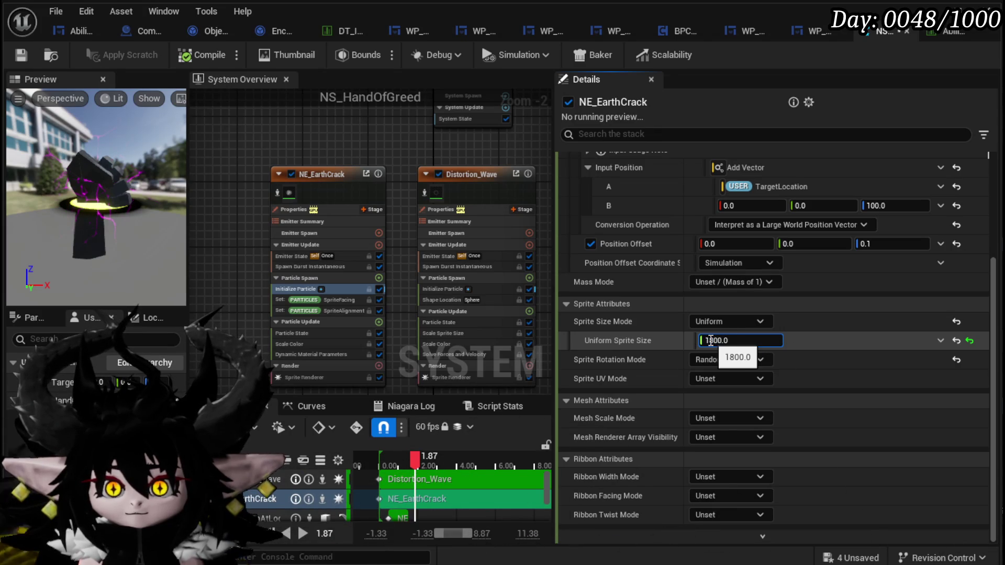
key("Return")
scroll(234, 239, "up", 3)
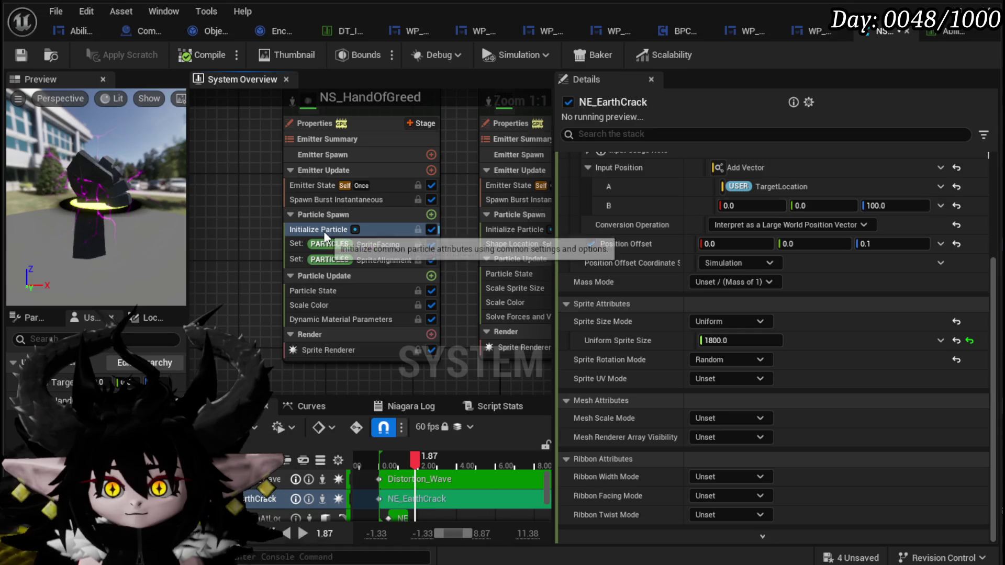
Change the crack particle colour from magenta to yellow, save, and replay the preview.
scroll(735, 224, "up", 4)
left_click(754, 203)
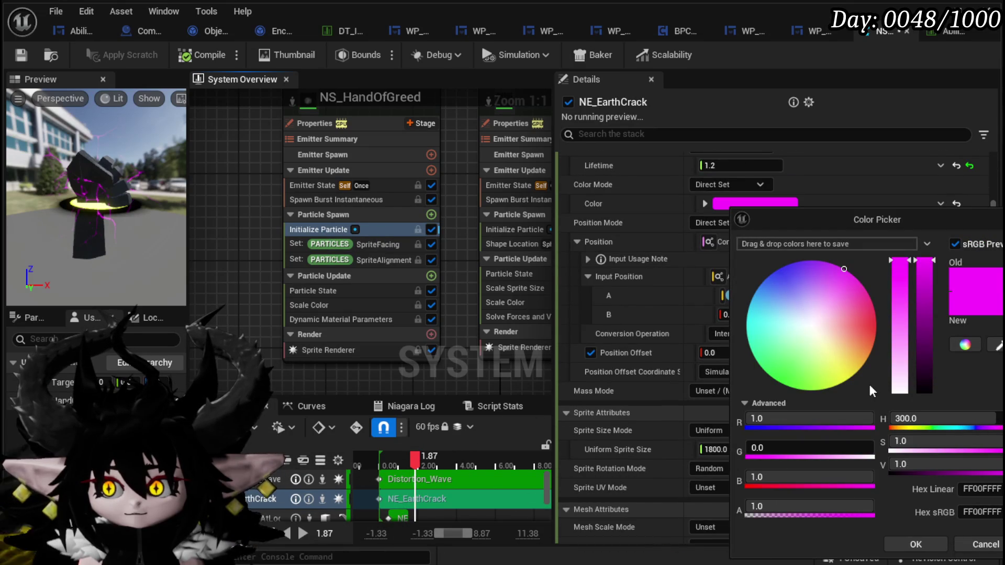
left_click(850, 378)
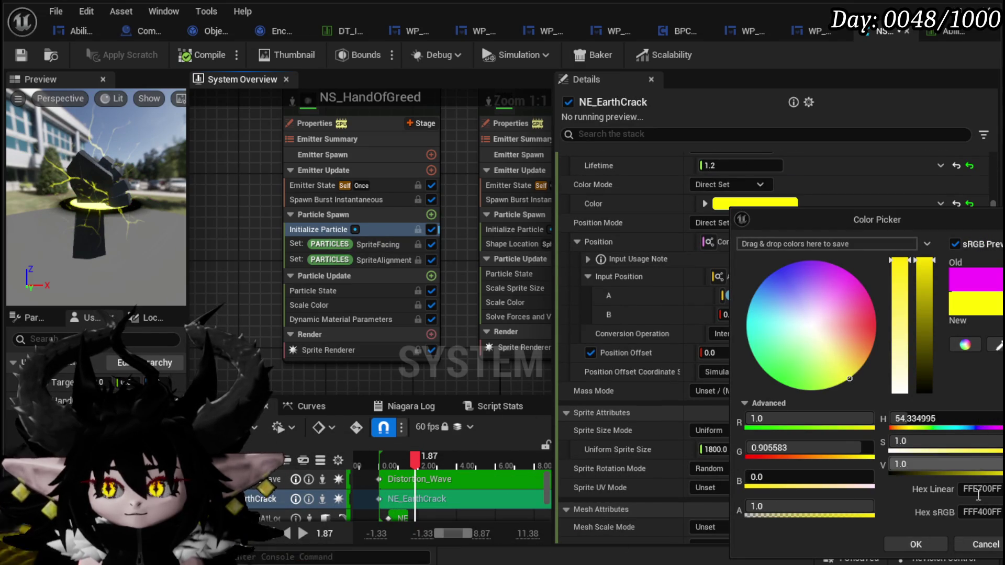
left_click(916, 544)
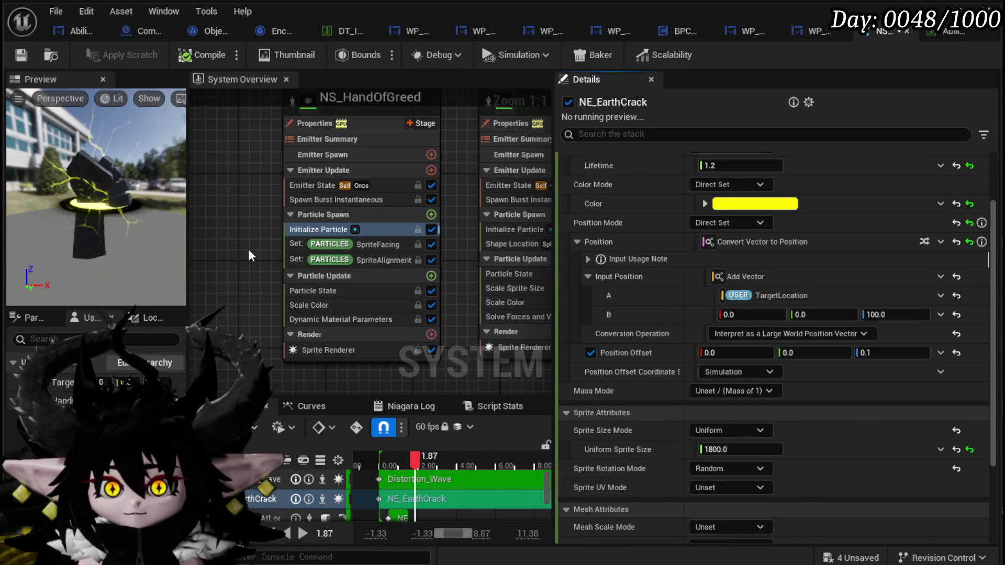
left_click(21, 54)
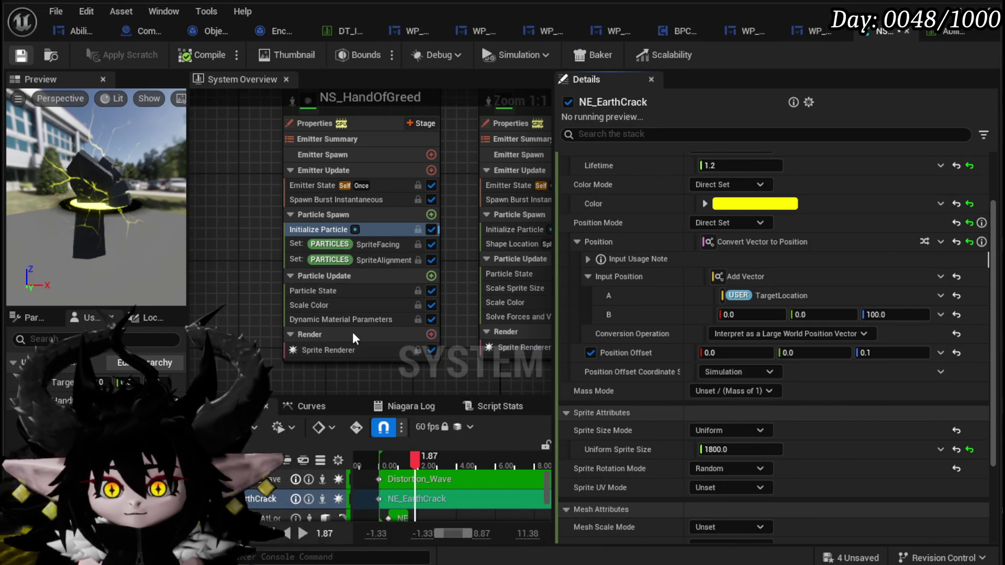
mouse_move(413, 461)
left_mouse_down()
mouse_move(392, 461)
mouse_move(408, 462)
left_mouse_up()
Raise NE_SpawnAtLocation's Add Velocity Z from 500 to 600 and check the preview.
left_click_drag(255, 316, 329, 208)
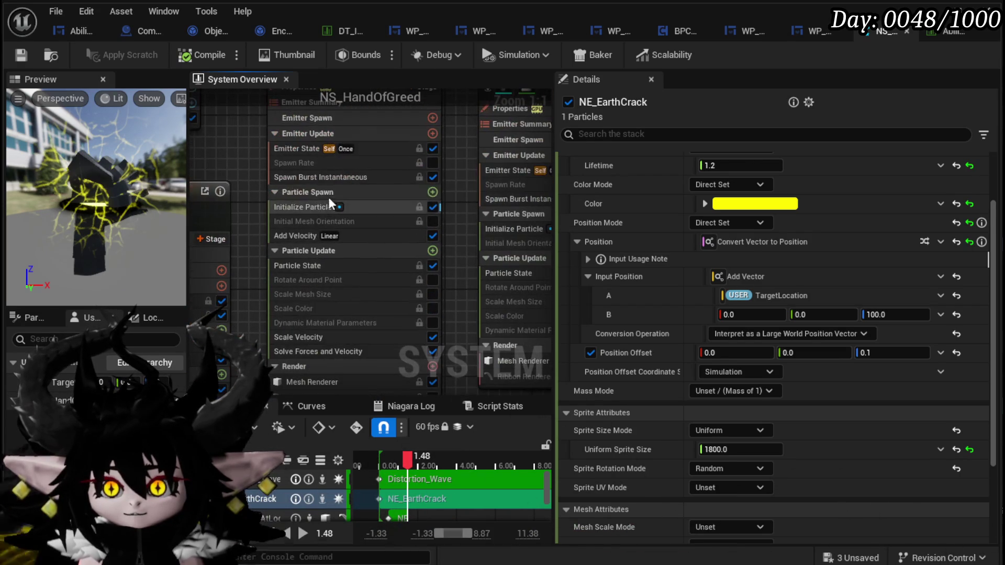
left_click(314, 236)
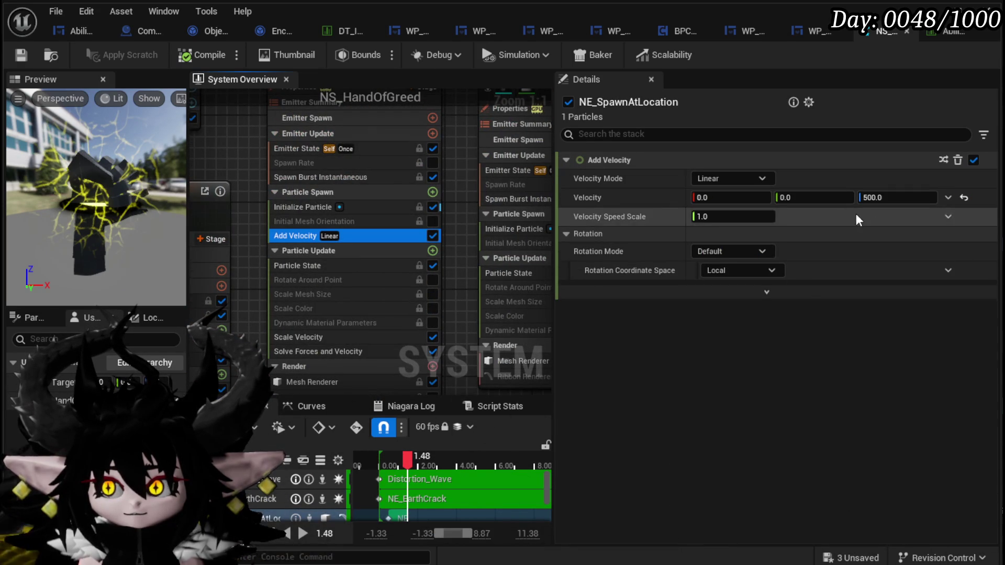
left_click(874, 197)
type("550")
key("Return")
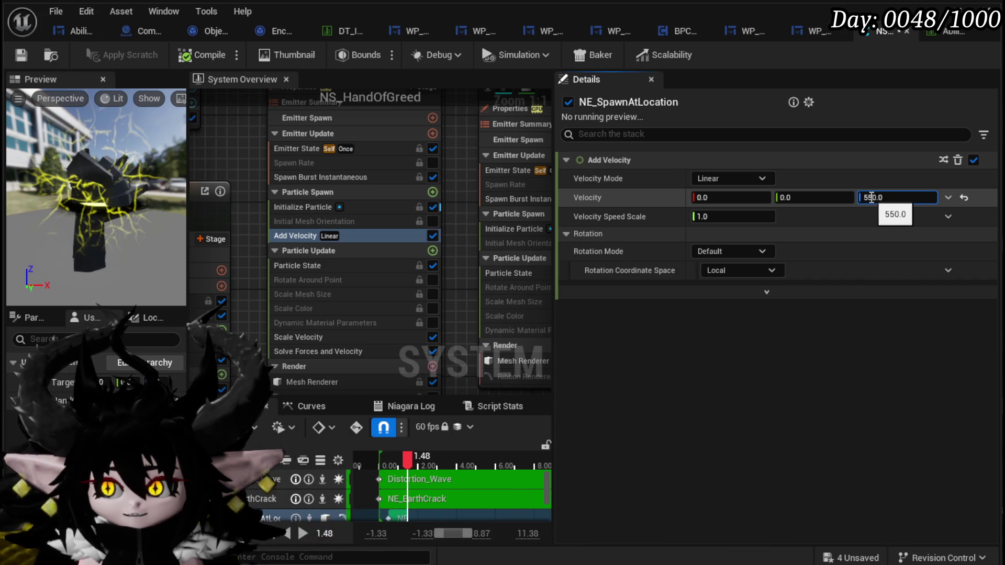
type("60")
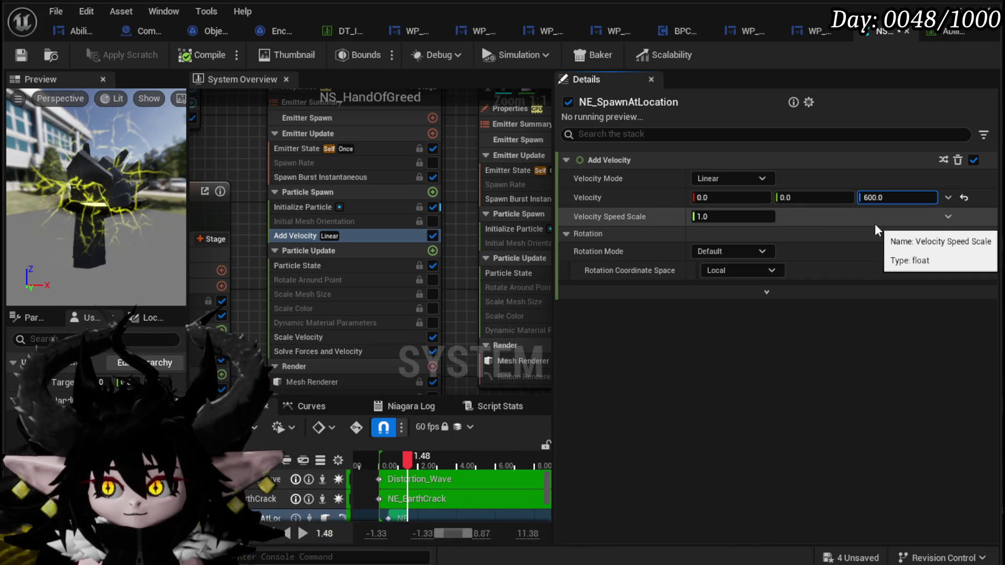
key("Return")
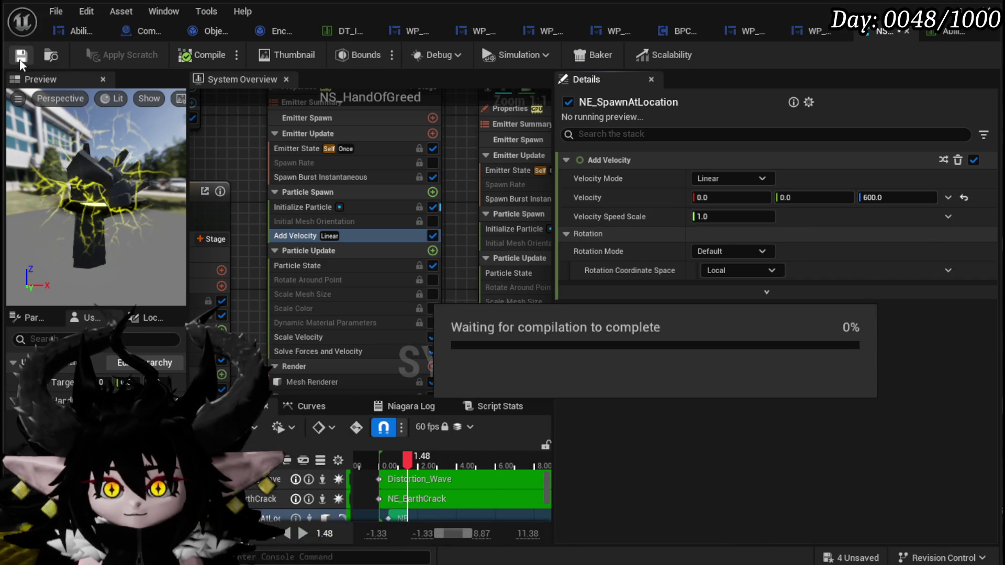
scroll(257, 243, "down", 2)
scroll(397, 195, "down", 2)
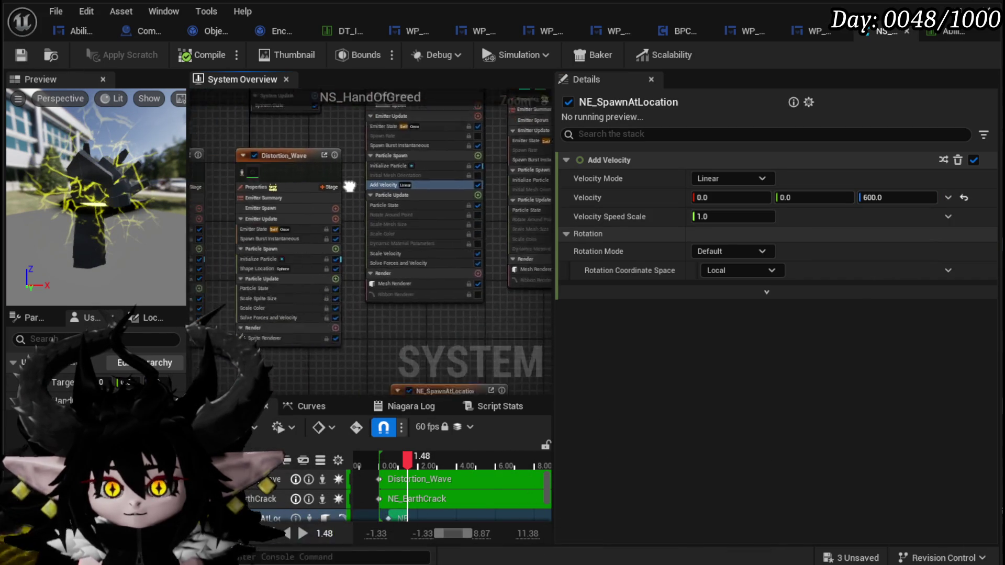
left_click_drag(94, 199, 157, 210)
scroll(203, 224, "up", 3)
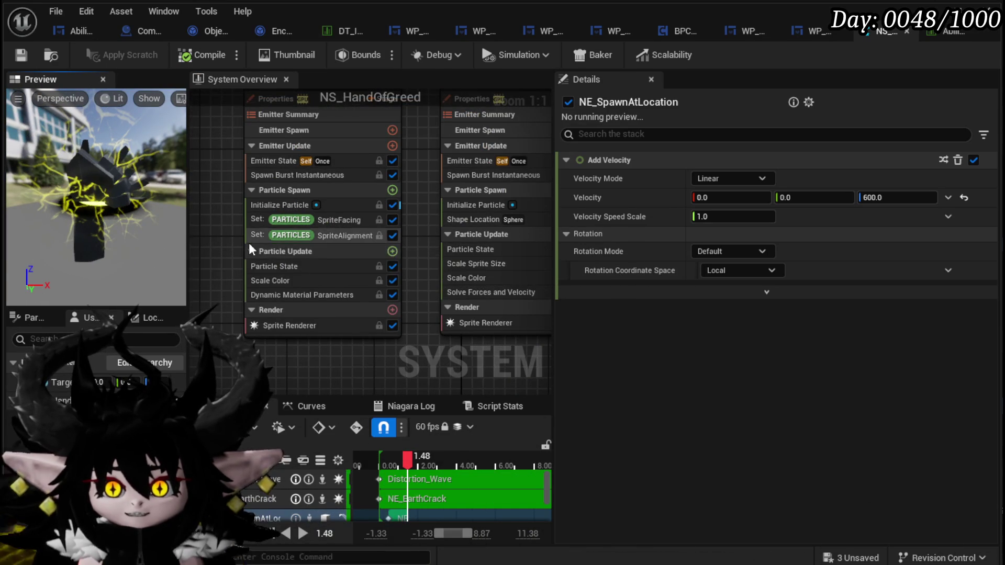
Set NE_EarthCrack's Spawn Burst Instantaneous count to 6, save, and replay the burst.
left_click_drag(250, 243, 225, 242)
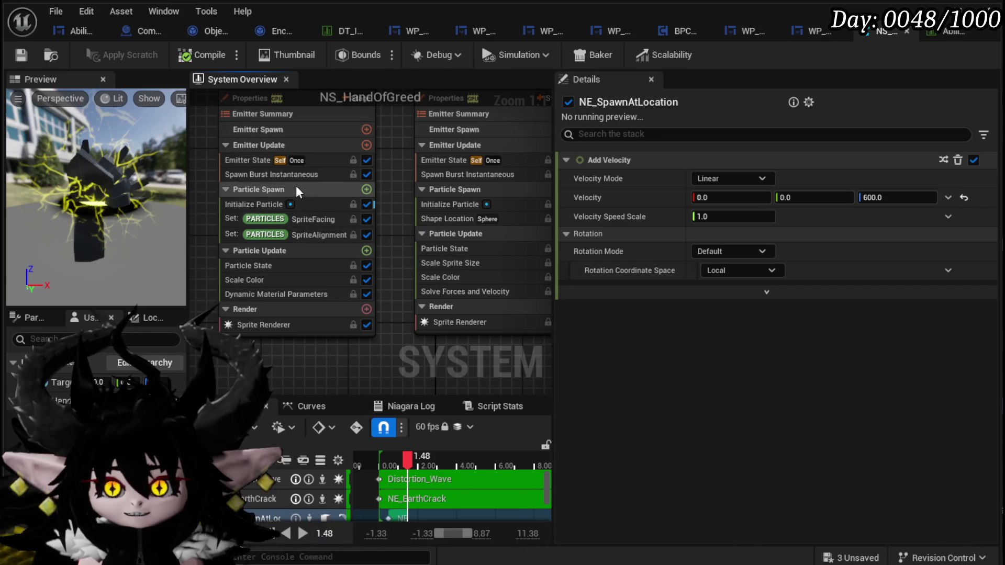
left_click(242, 175)
left_click(751, 177)
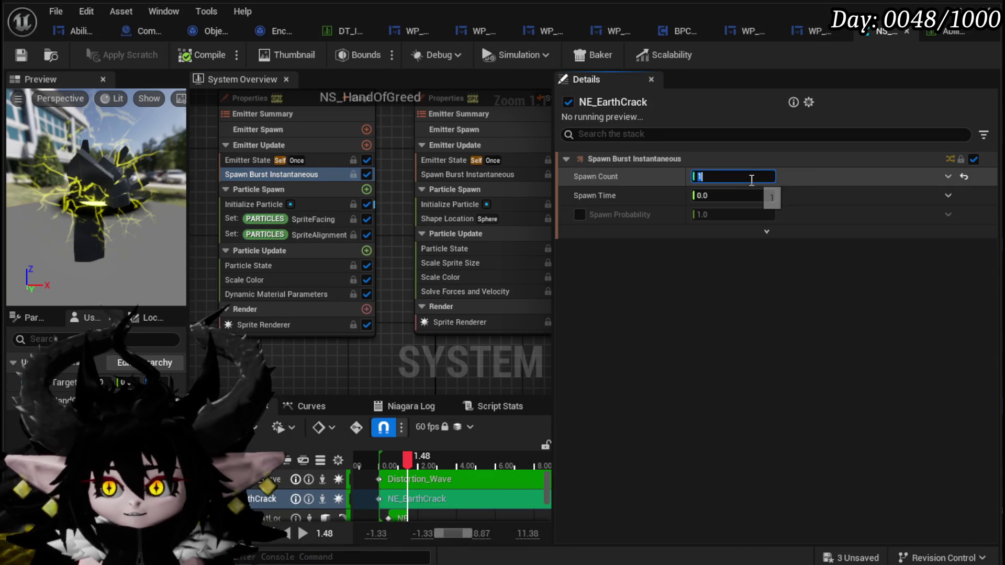
type("12")
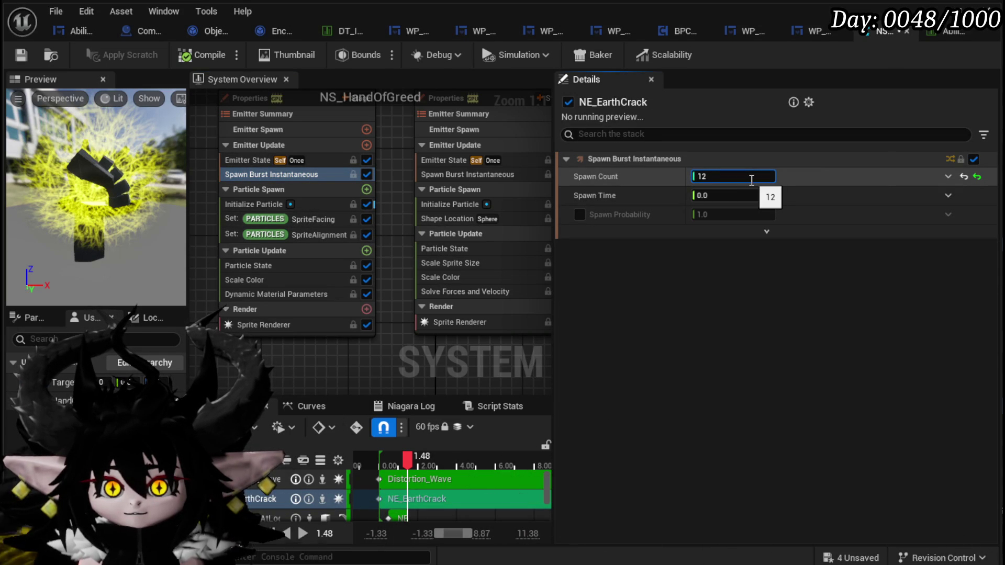
key("Return")
left_click(715, 177)
type("8")
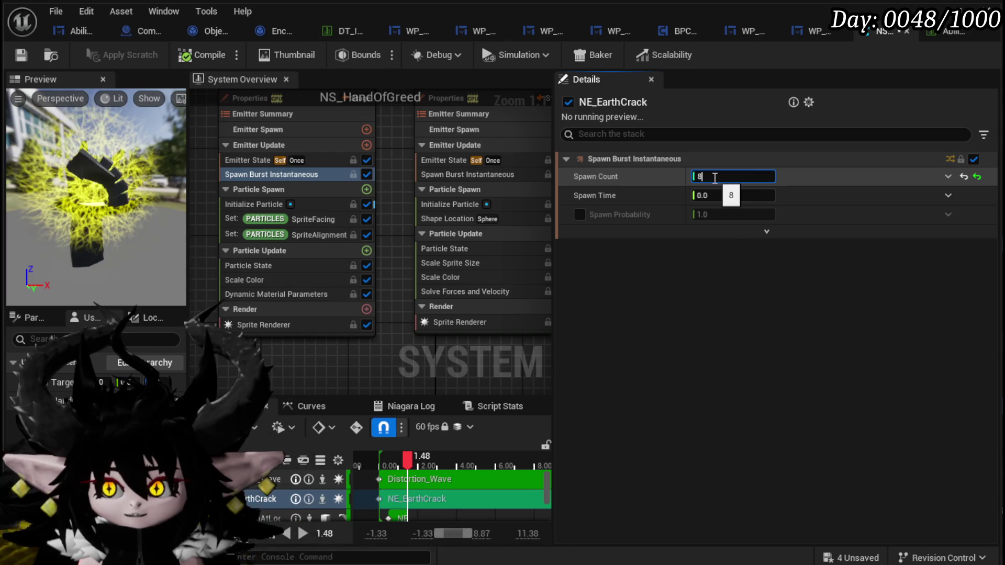
type("4")
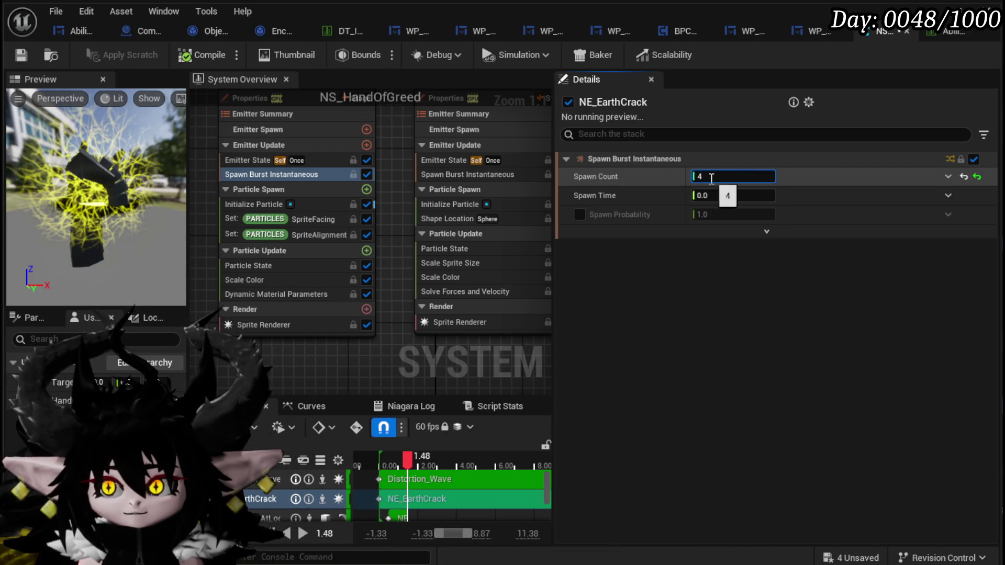
type("6")
left_click(26, 58)
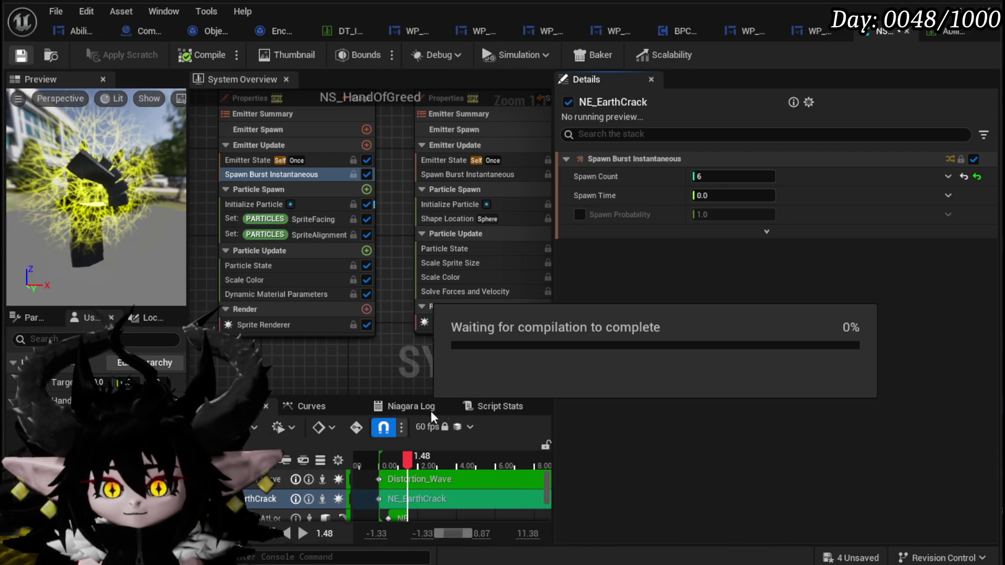
left_click_drag(401, 457, 407, 458)
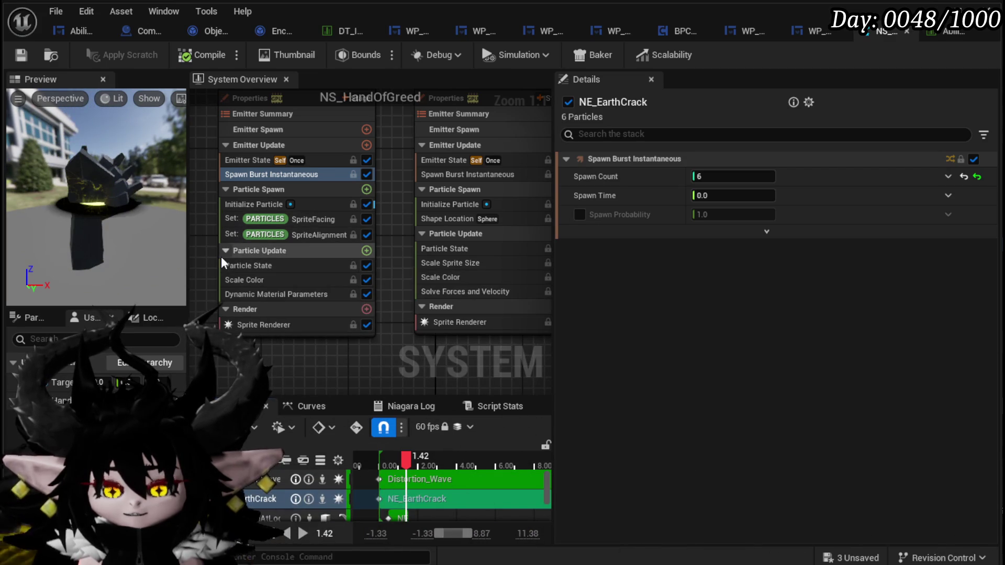
left_click(367, 251)
Add a Scale Sprite Size module to NE_EarthCrack's Particle Update.
type("sc")
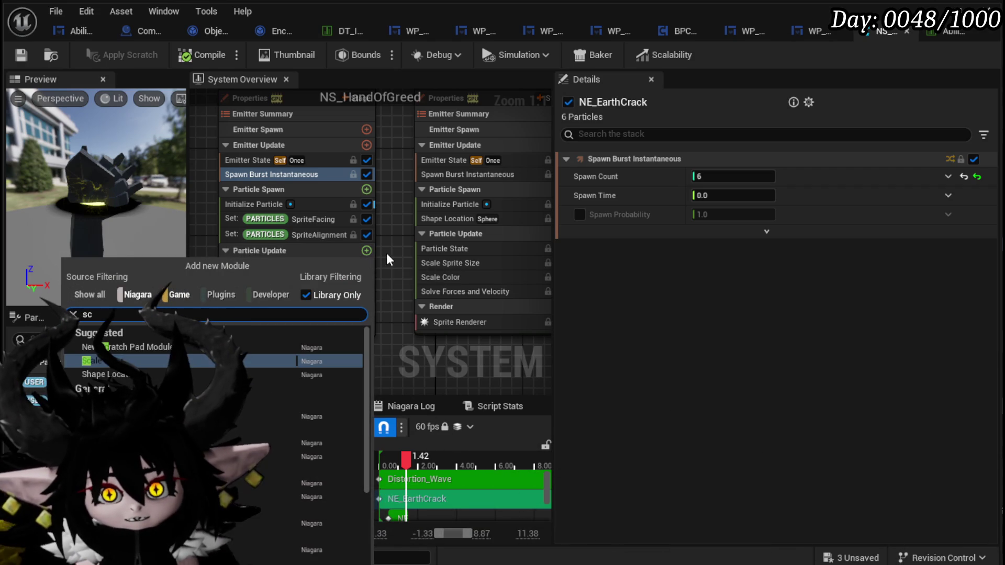
type("ale size")
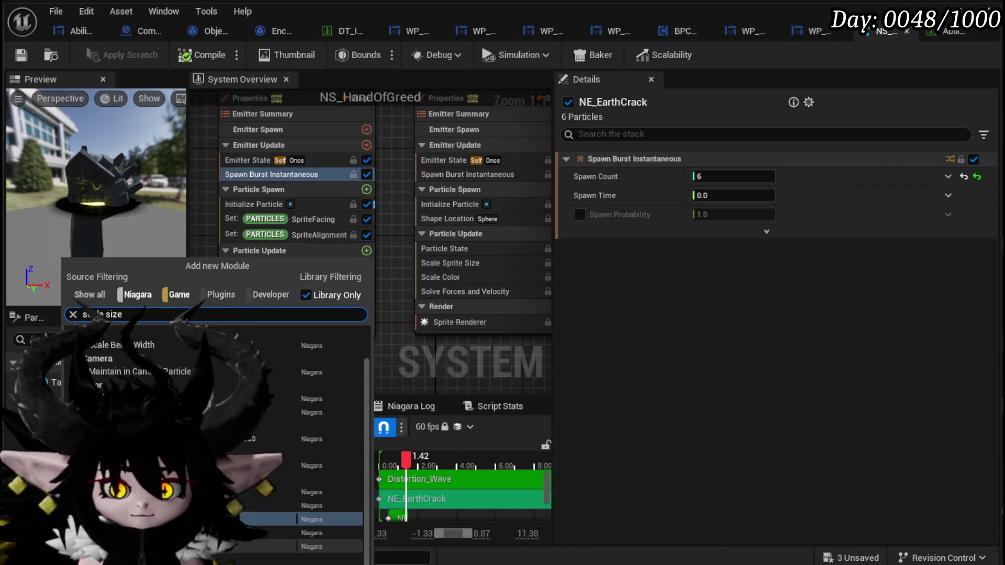
key("Return")
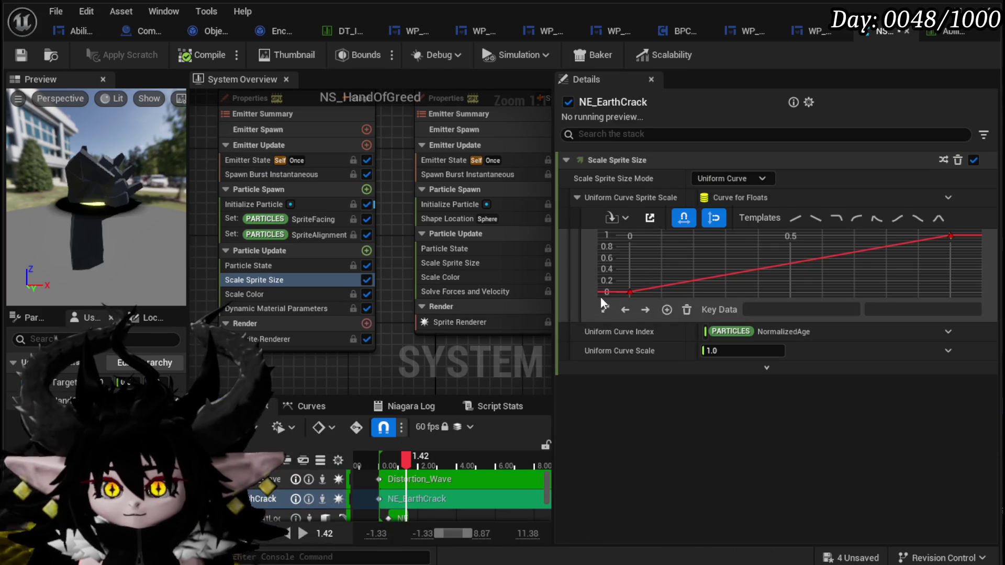
mouse_move(404, 462)
left_mouse_down()
mouse_move(385, 462)
mouse_move(423, 461)
left_mouse_up()
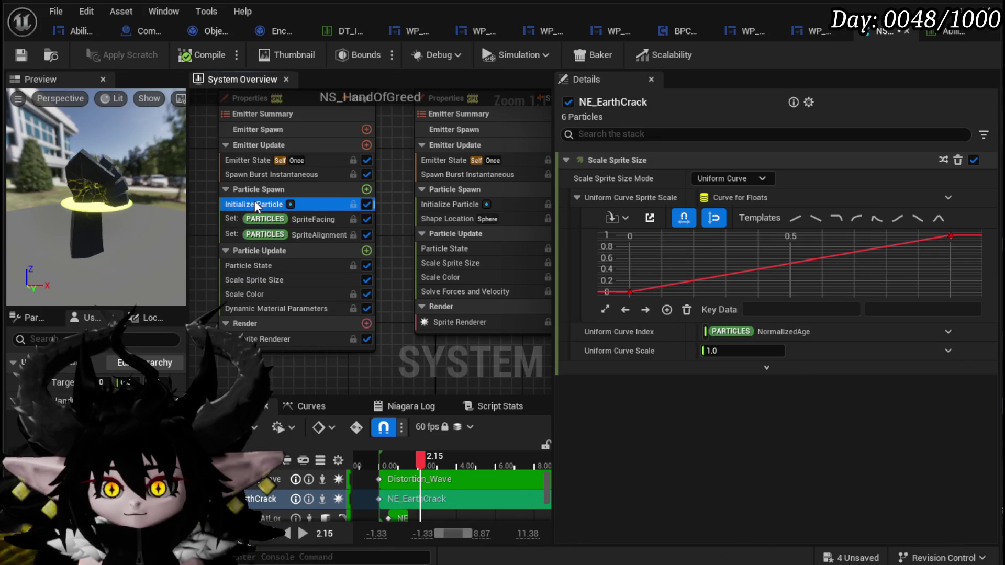
Set NE_EarthCrack's particle Lifetime to 0.7.
left_click(254, 204)
left_click(732, 231)
type("0.7")
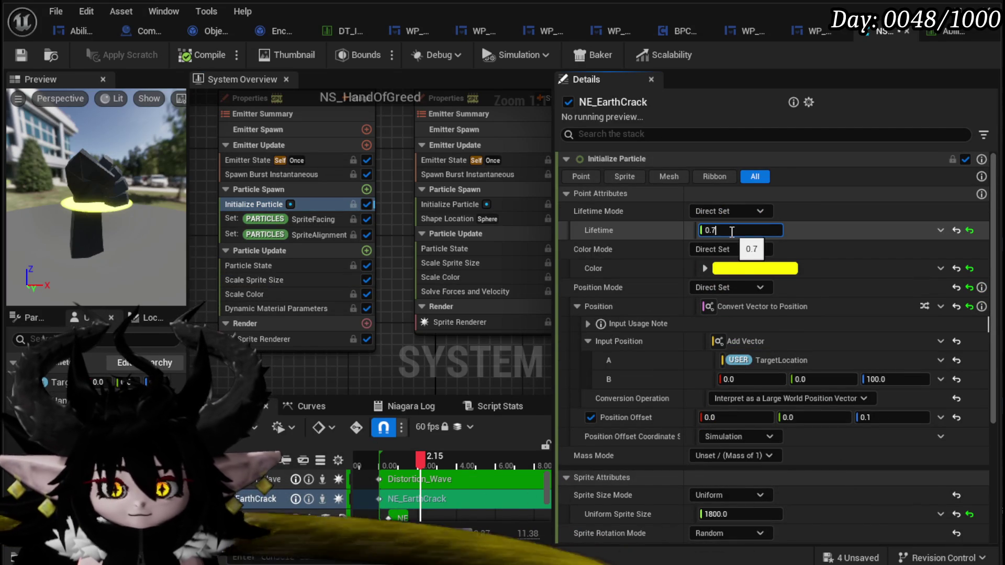
key("Return")
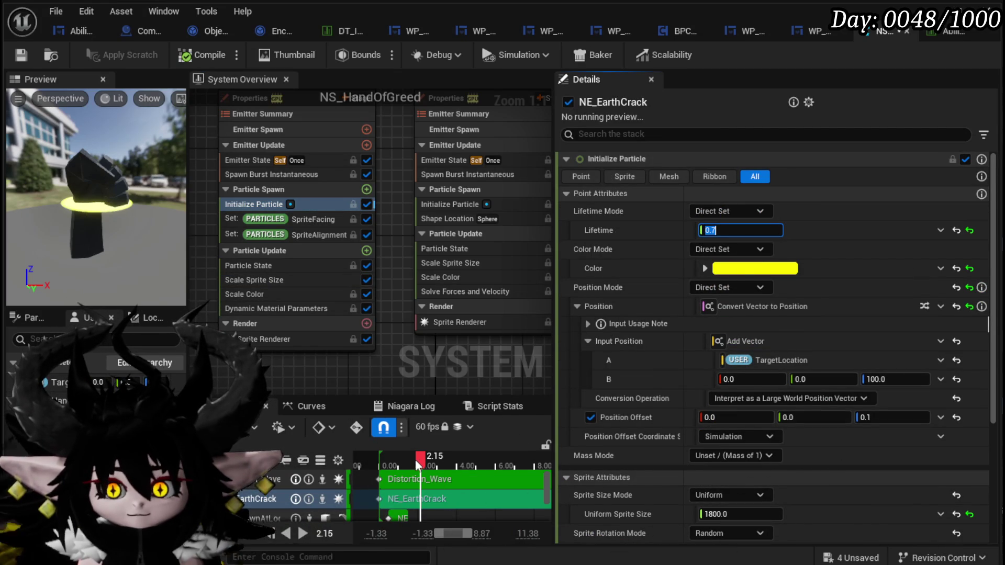
left_click_drag(407, 461, 421, 461)
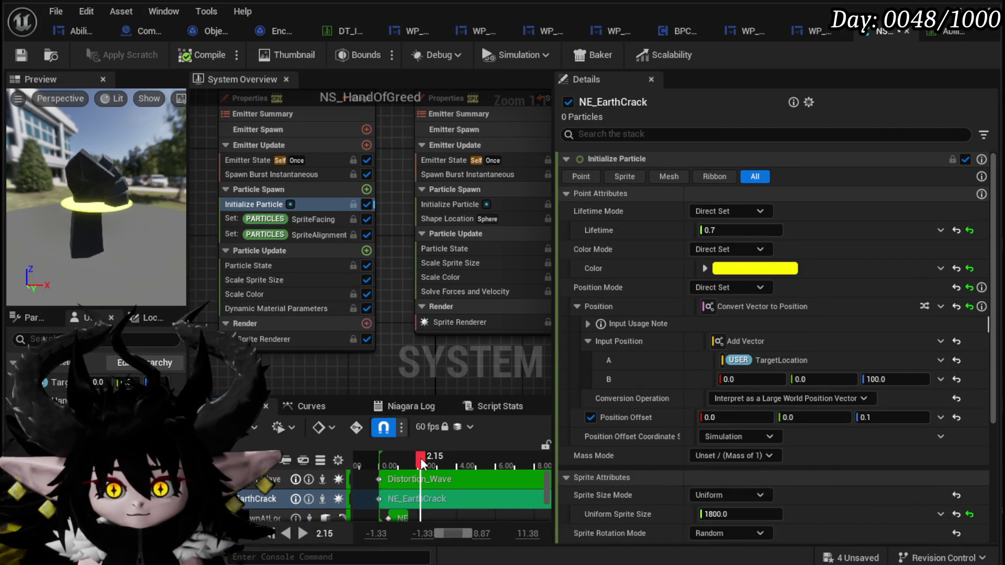
Set the Scale Sprite Size curve's end key to 2.0 and save the system.
left_click(269, 284)
left_click(951, 236)
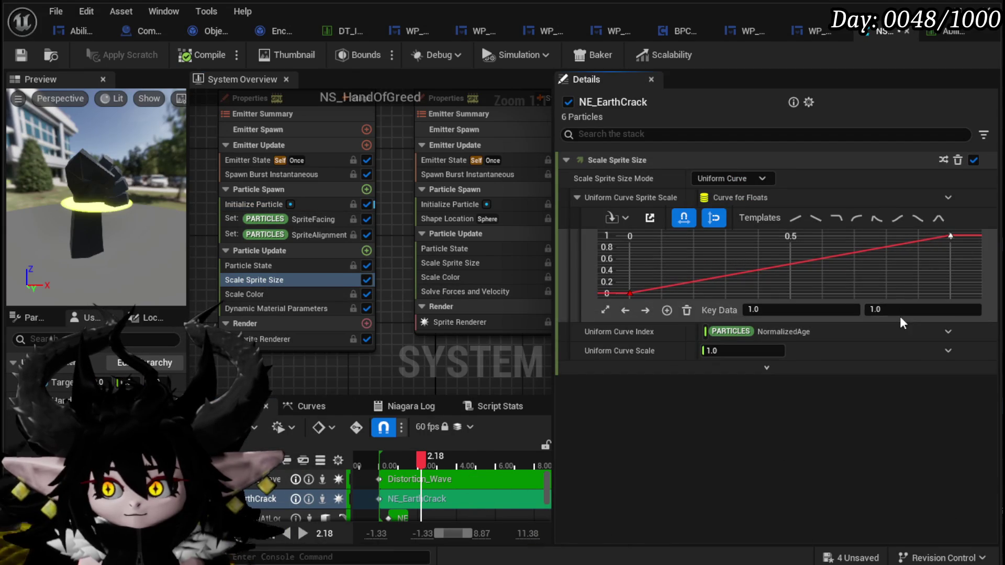
key("Return")
mouse_move(425, 468)
left_mouse_down()
mouse_move(376, 468)
mouse_move(418, 468)
left_mouse_up()
scroll(153, 221, "down", 3)
scroll(753, 266, "up", 2)
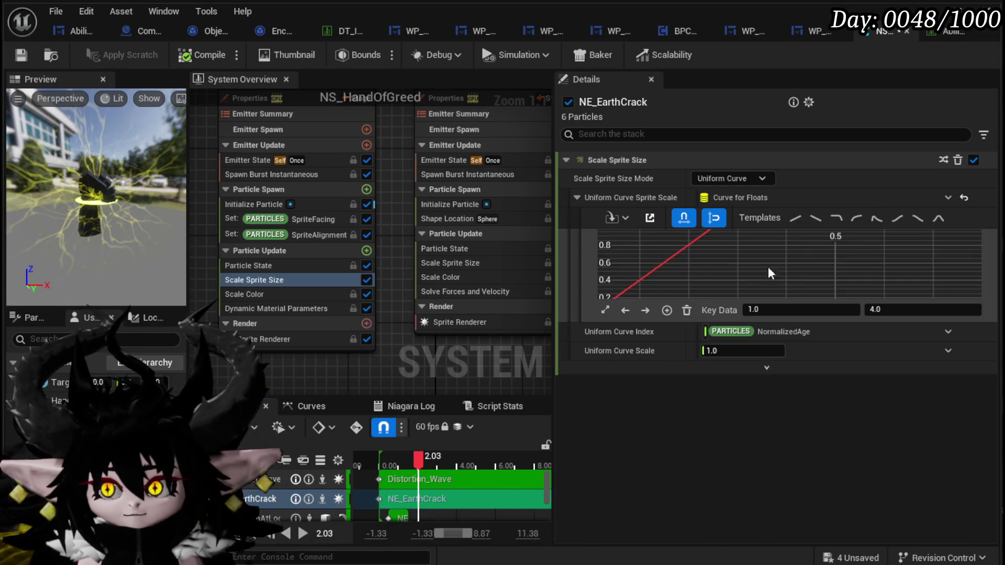
left_click(899, 310)
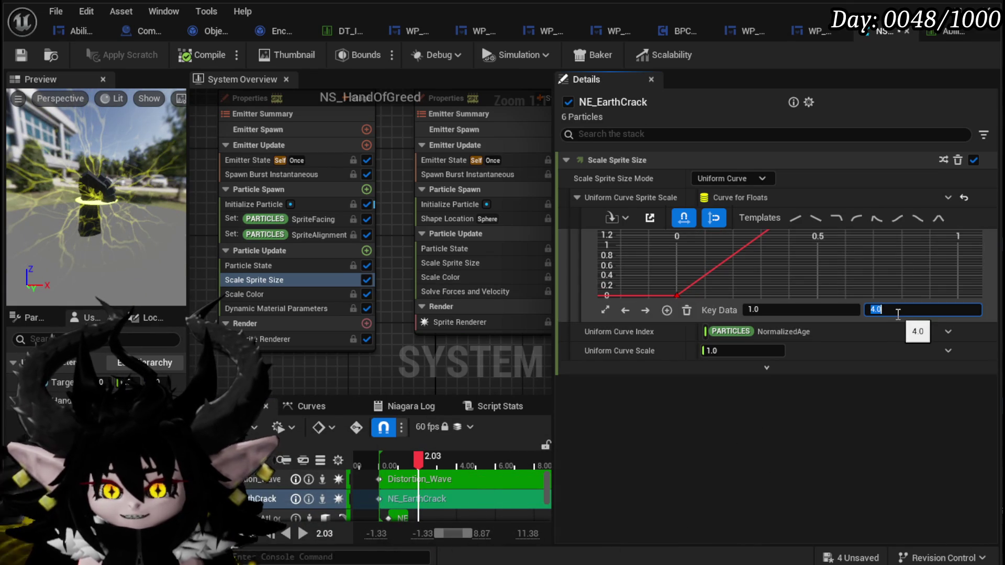
type("2")
key("Return")
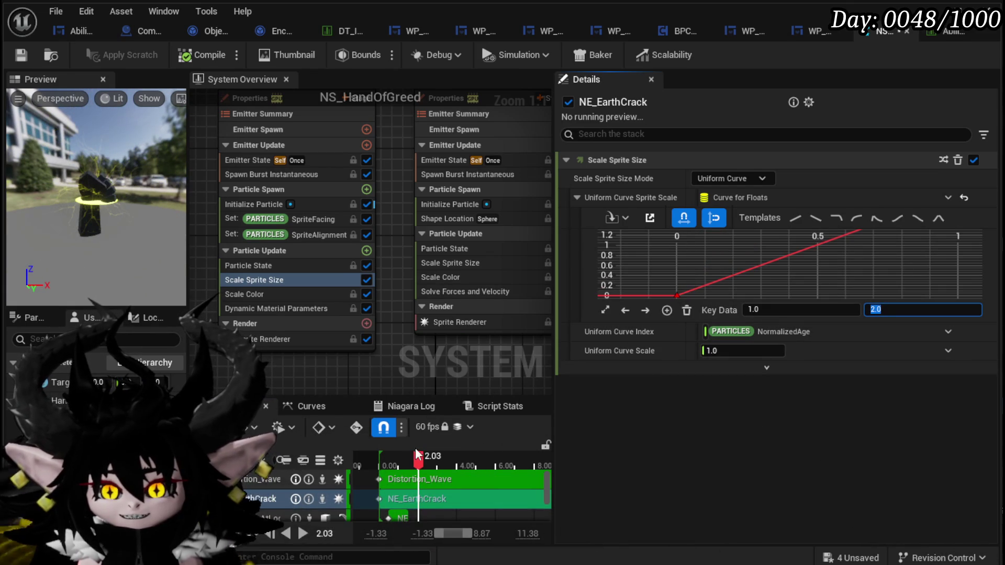
mouse_move(417, 461)
left_mouse_down()
mouse_move(398, 454)
mouse_move(423, 459)
left_mouse_up()
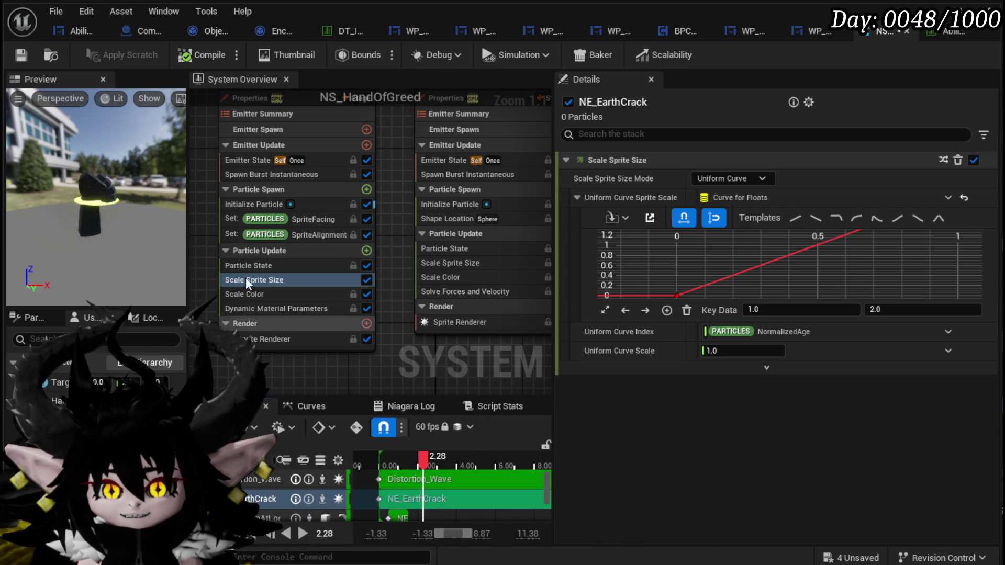
left_click(20, 55)
Frame Distortion_Wave in the overview and select its Initialize Particle module.
mouse_move(396, 215)
left_mouse_down()
mouse_move(307, 234)
mouse_move(316, 286)
mouse_move(332, 219)
mouse_move(342, 219)
left_mouse_up()
scroll(316, 285, "down", 1)
left_click(373, 217)
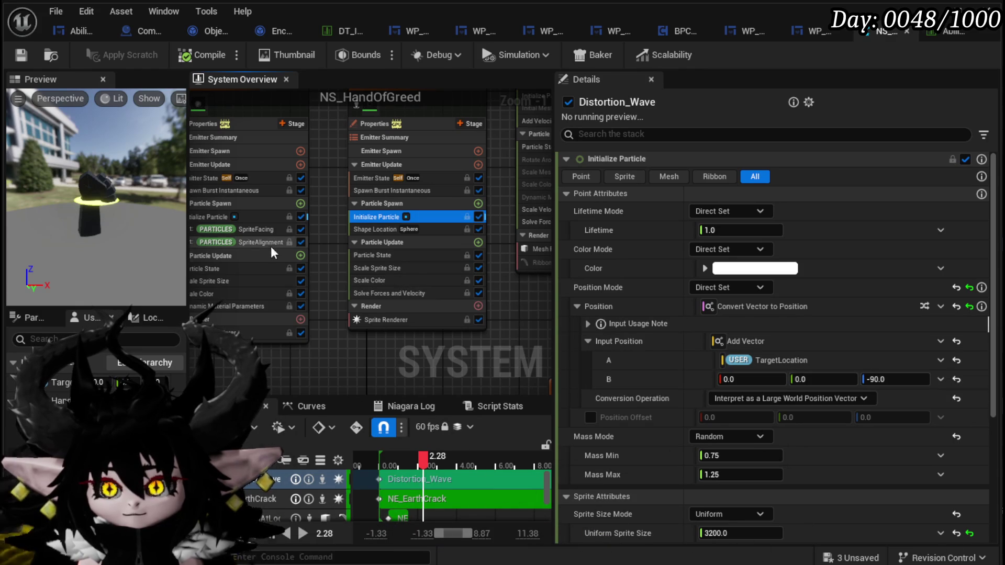
Set Distortion_Wave's position offset Z to 100 and save the system.
left_click(211, 209)
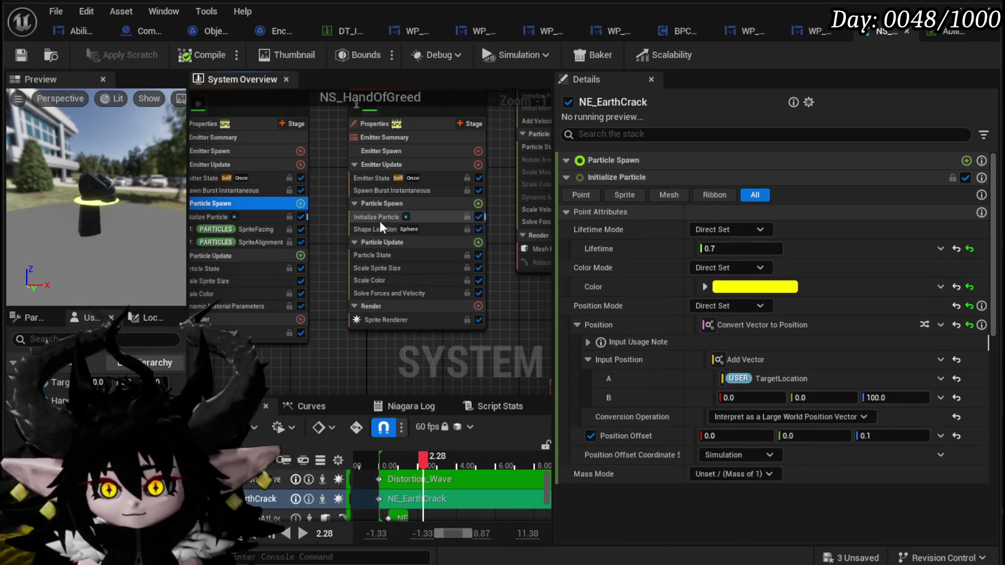
left_click(379, 220)
left_click(890, 379)
type("100")
key("Return")
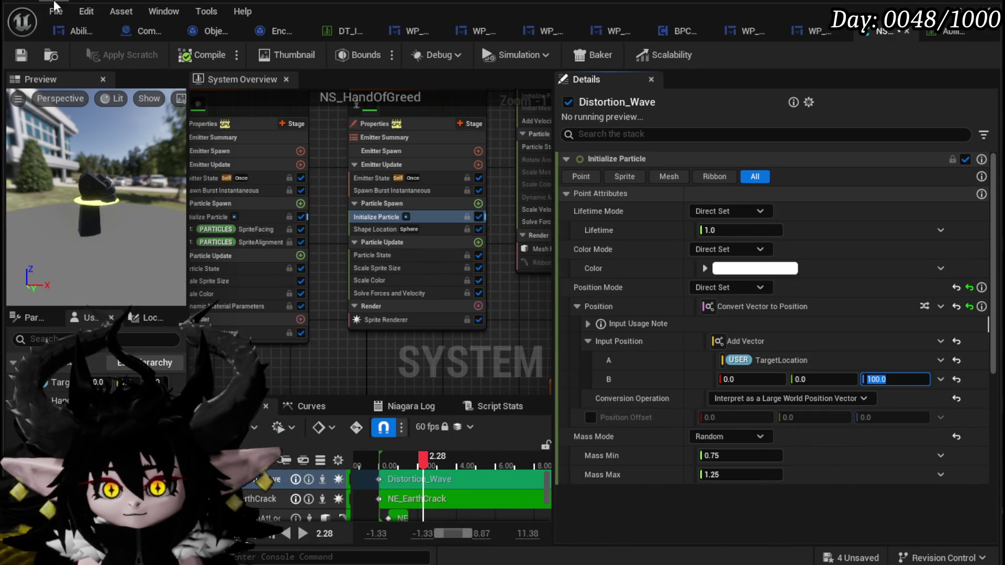
left_click(22, 54)
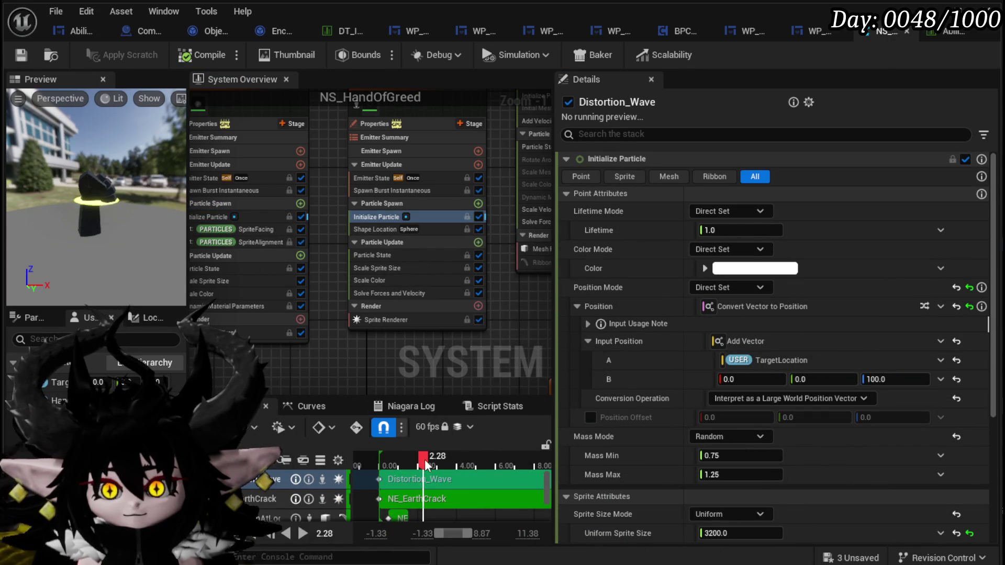
left_click_drag(388, 461, 400, 461)
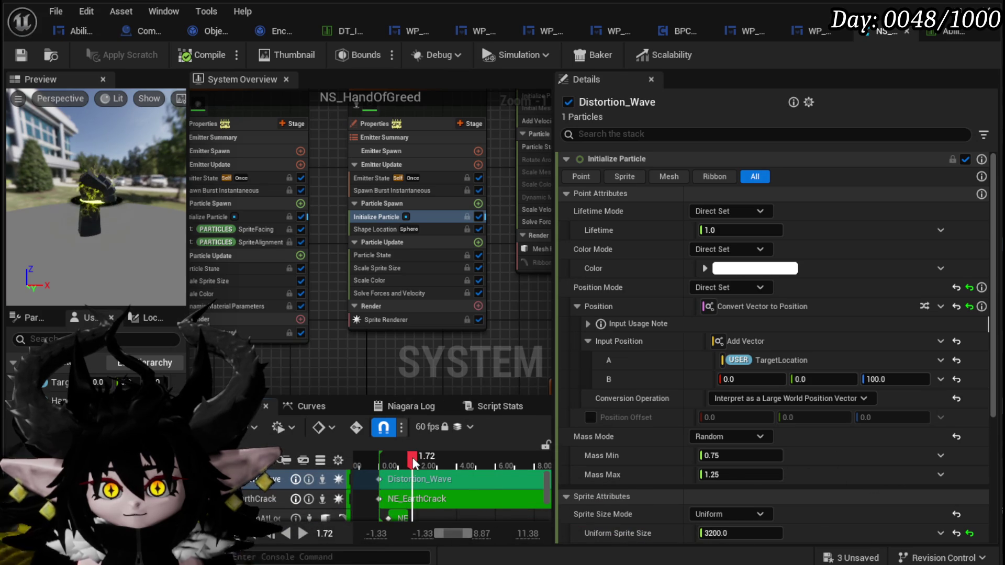
Shorten NE_EarthCrack's particle Lifetime from 0.7 to 0.6 and save NS_HandOfGreed.
left_click(381, 257)
left_click(375, 215)
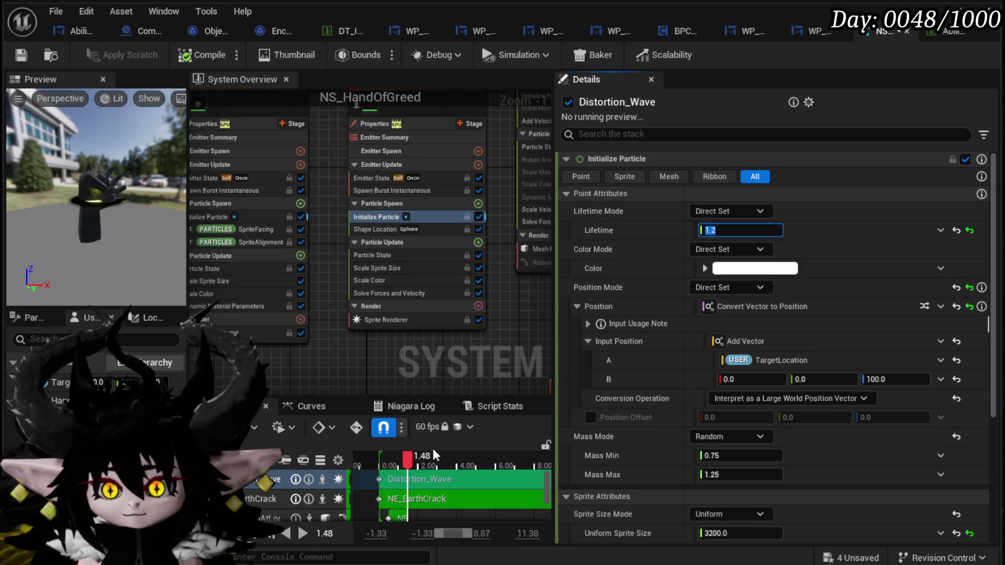
left_click_drag(390, 463, 421, 459)
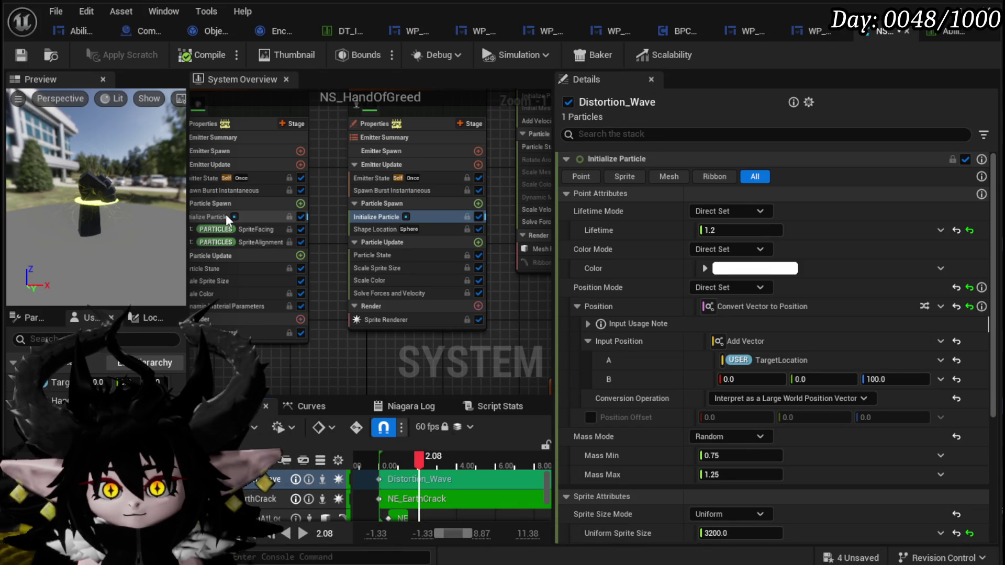
left_click(226, 217)
left_click(718, 231)
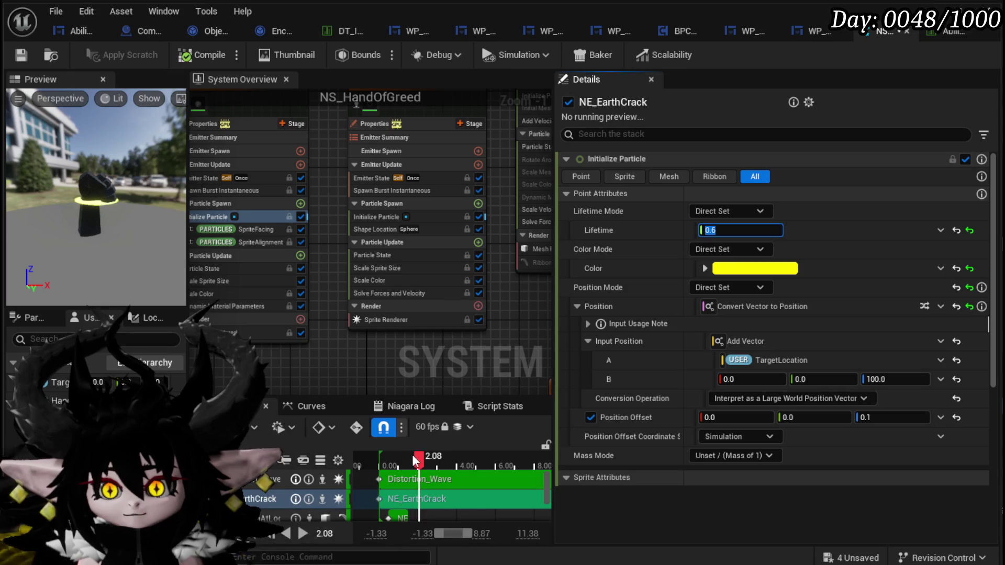
left_click_drag(401, 460, 409, 467)
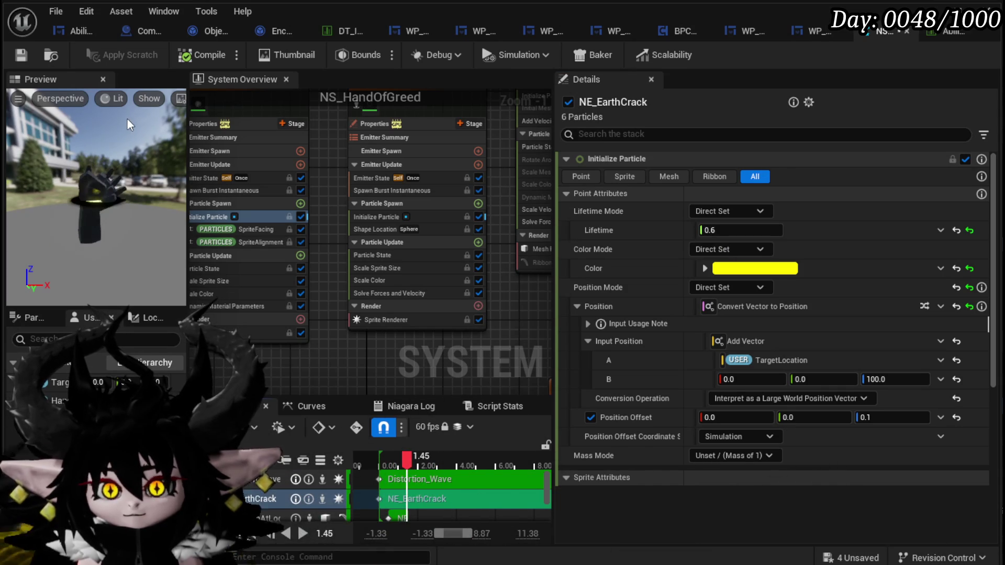
left_click(22, 55)
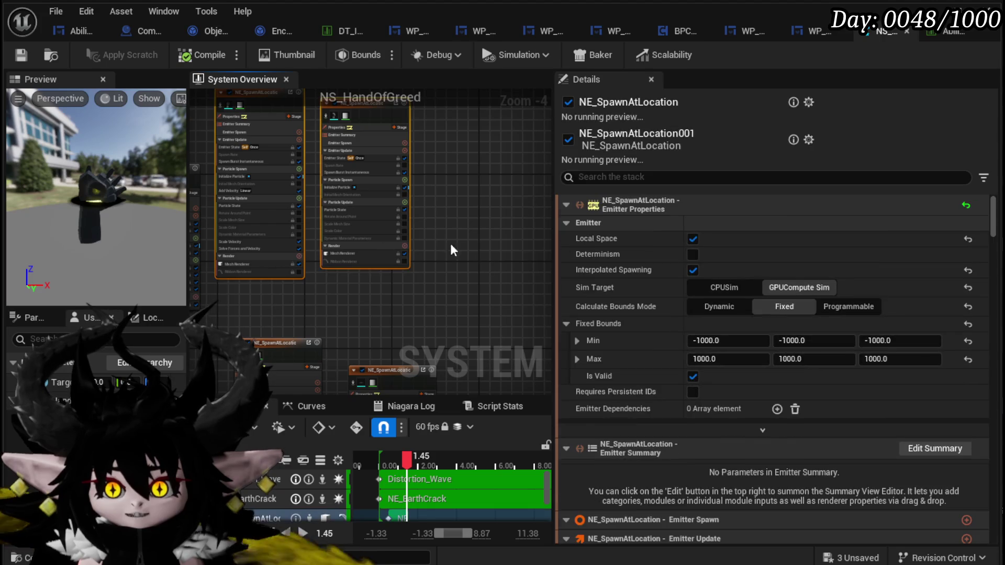
Minimize the Niagara editor to look over the level, then bring NS_HandOfGreed back up.
left_click(492, 267)
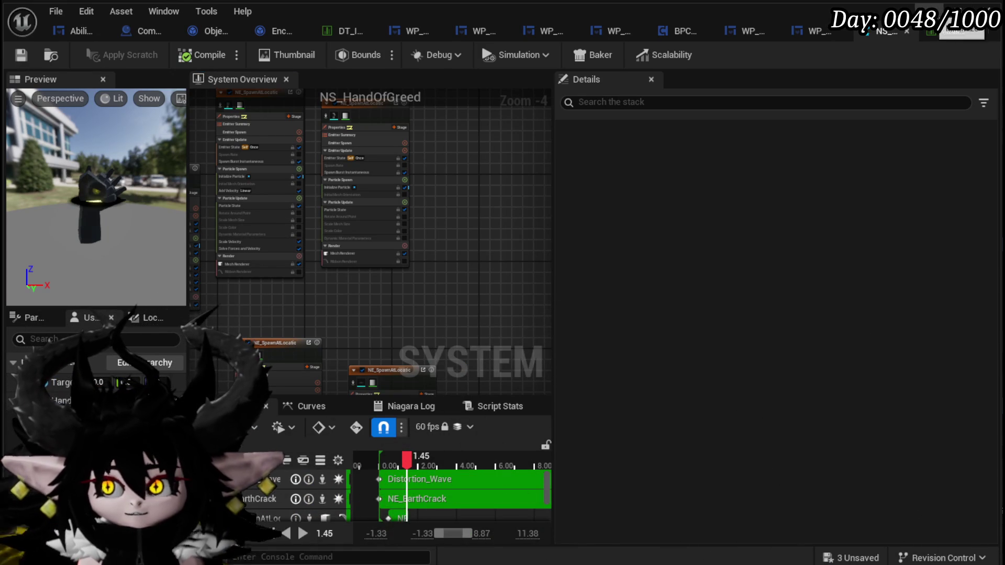
left_click(945, 9)
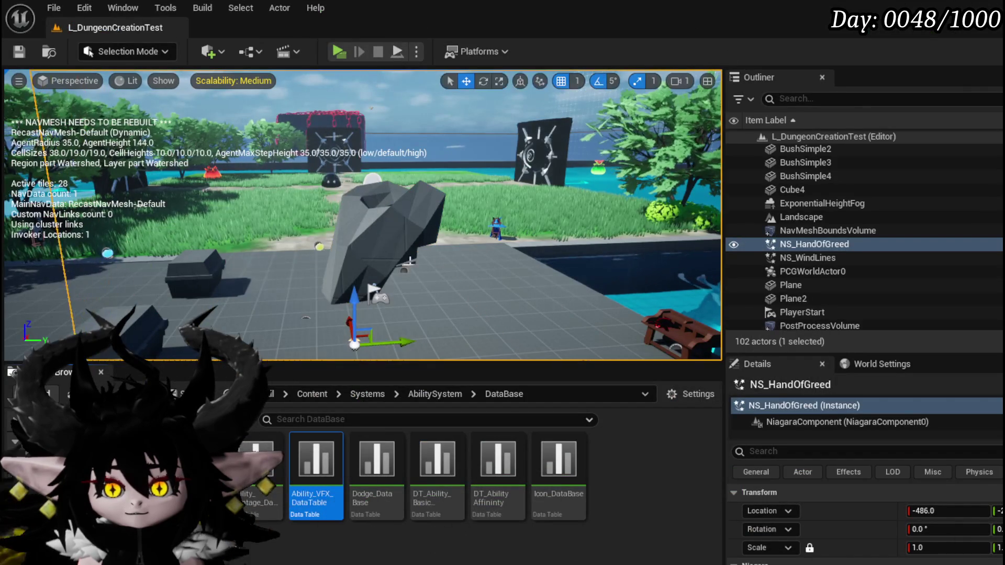
left_click_drag(36, 71, 136, 79)
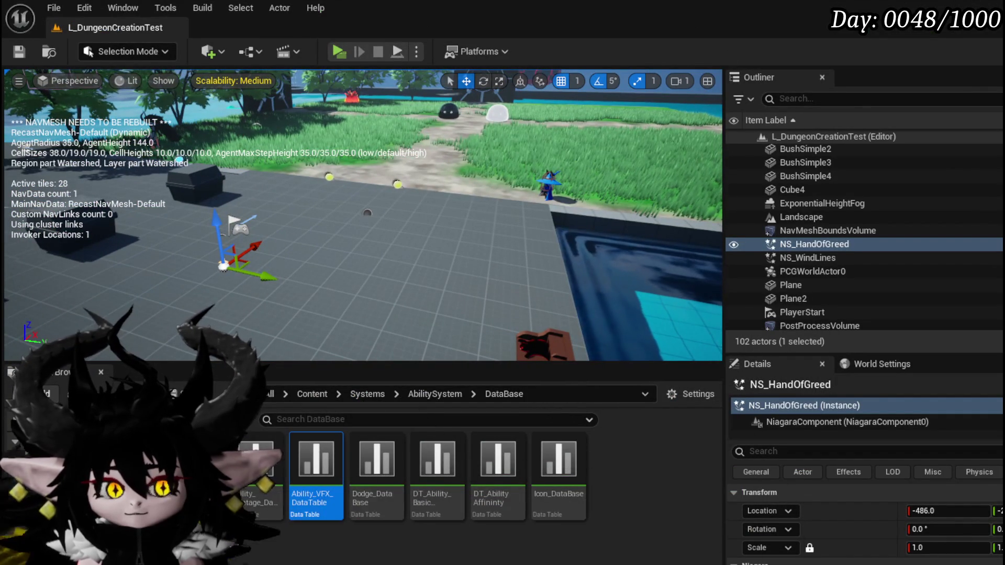
key("ctrl+e")
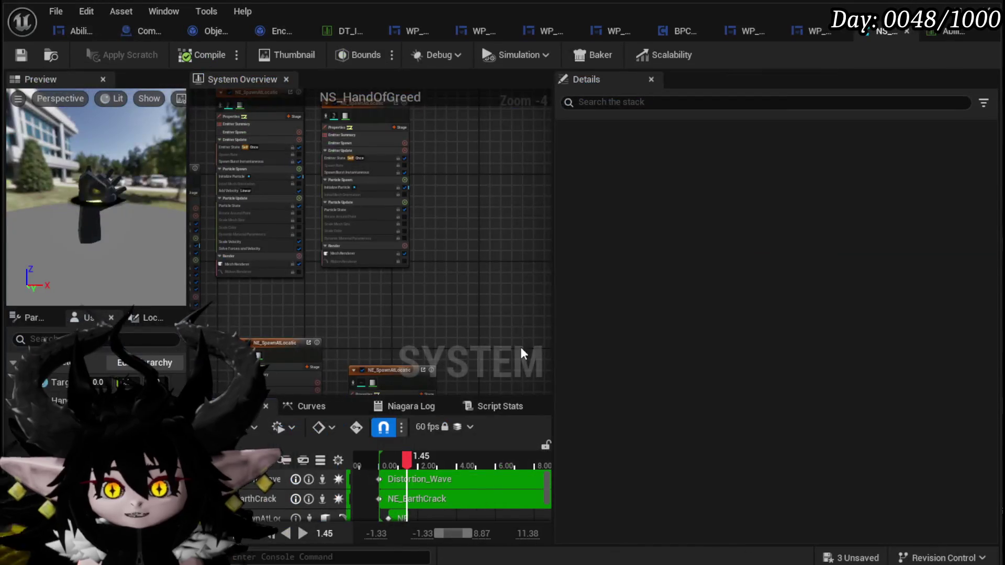
Disable the SpriteFacing and SpriteAlignment modules in NE_EarthCrack, previewing at 1.42–1.72 seconds.
scroll(294, 262, "up", 5)
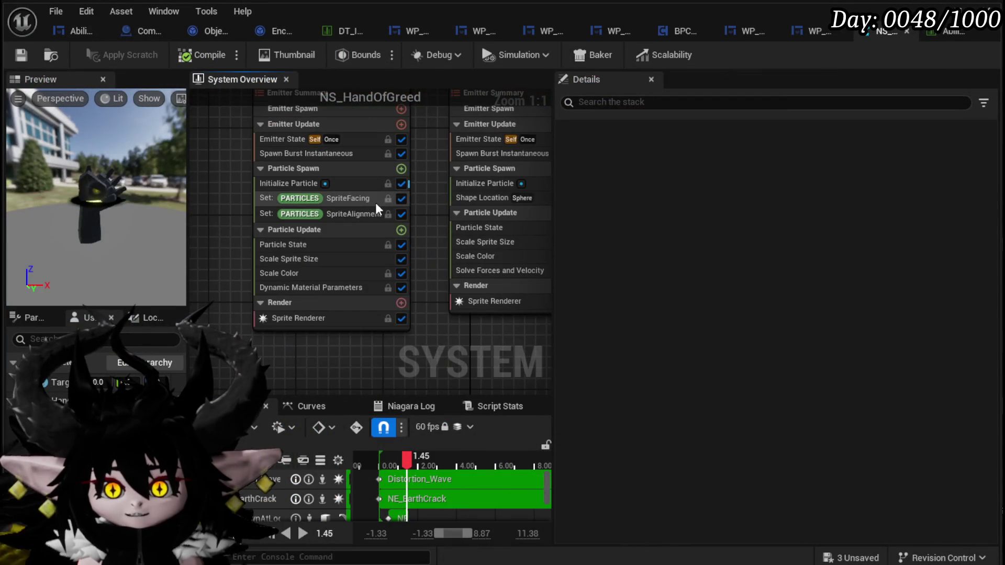
left_click(400, 198)
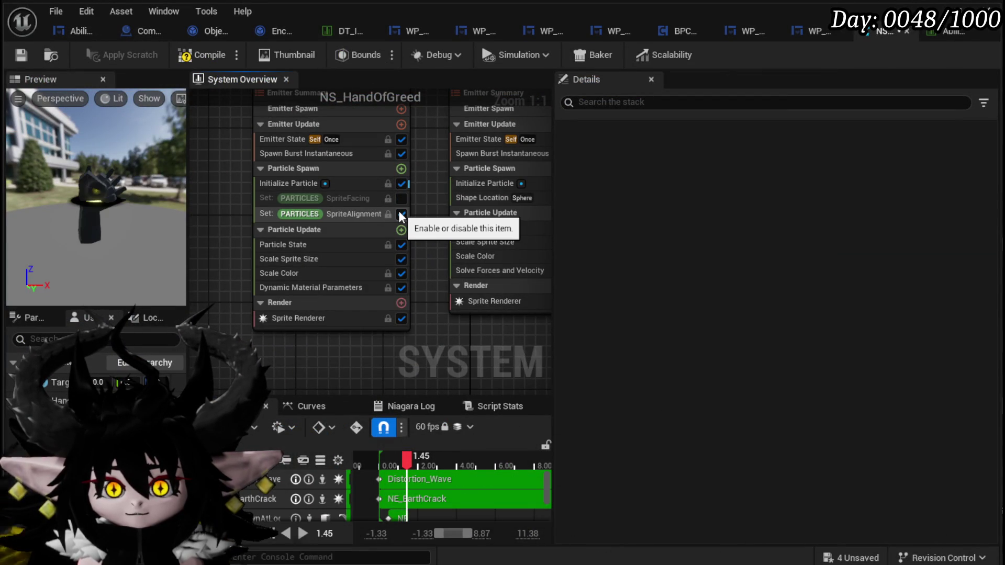
left_click(407, 458)
left_click_drag(407, 458, 412, 456)
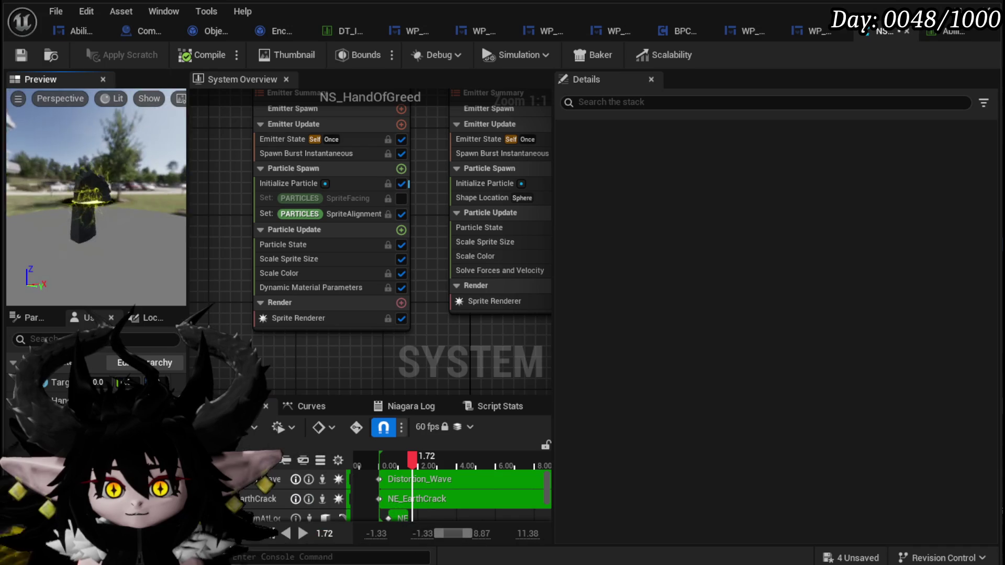
left_click(401, 215)
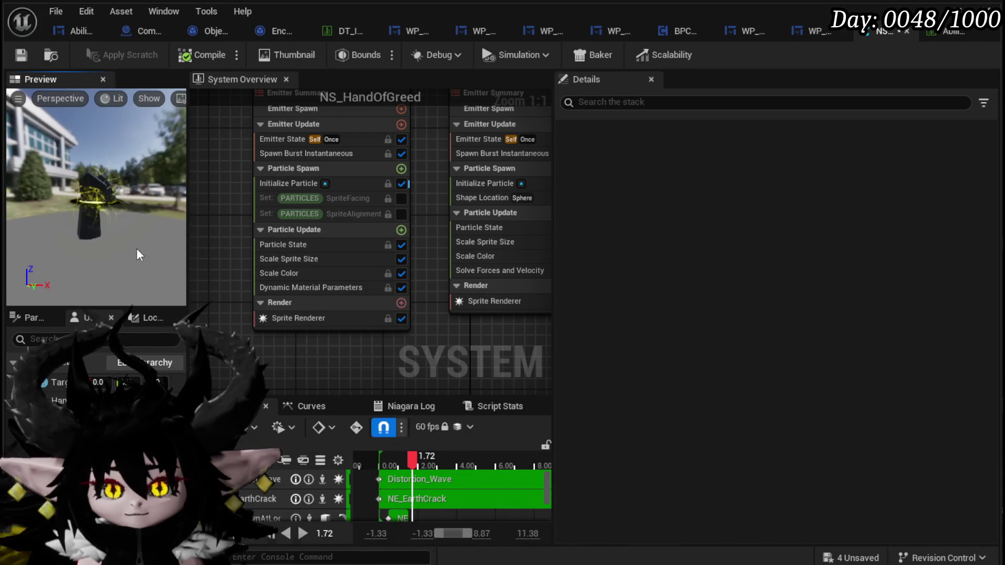
Save the Niagara system and start playing the level from the level editor.
left_click(20, 55)
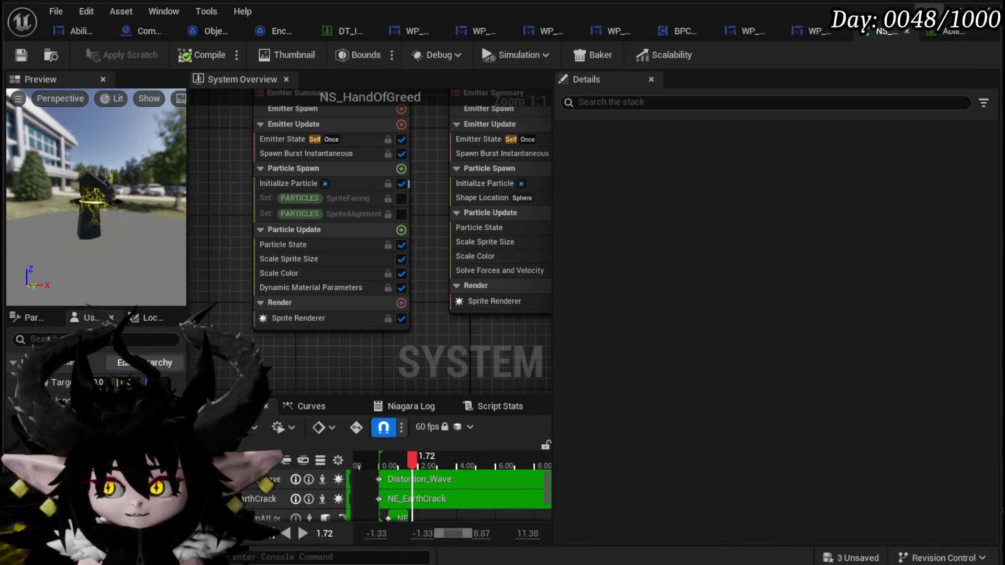
key("alt+Tab")
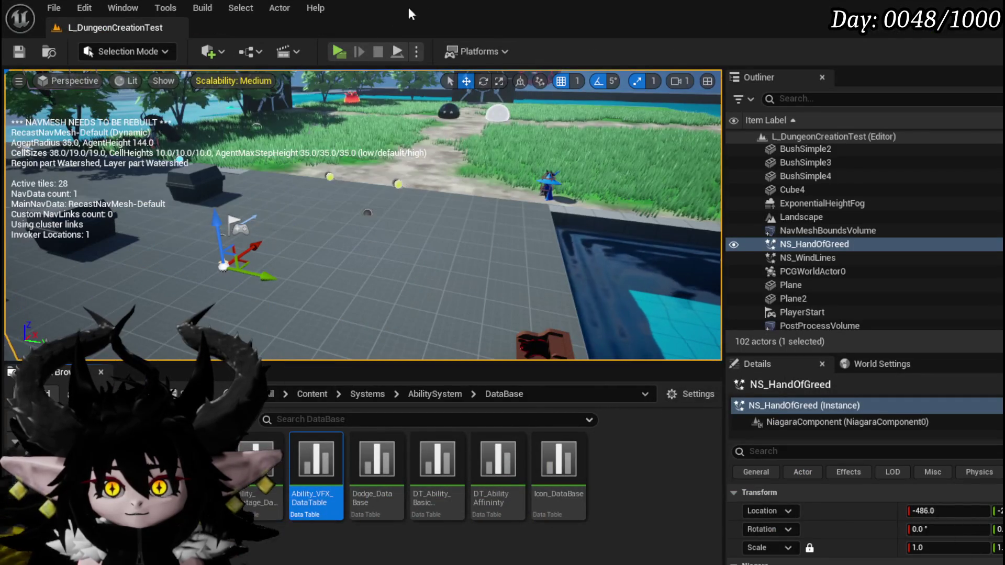
left_click(340, 51)
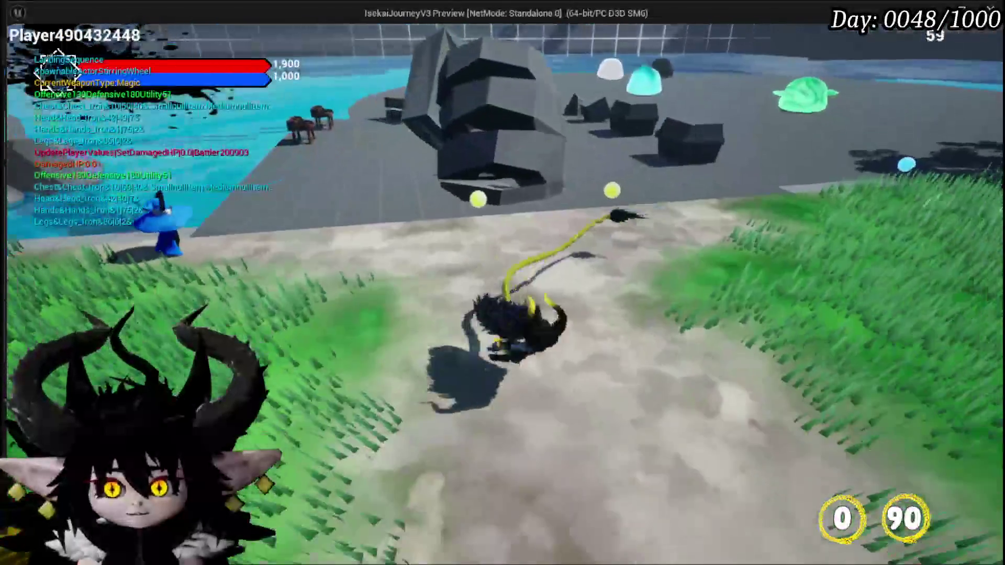
key("w")
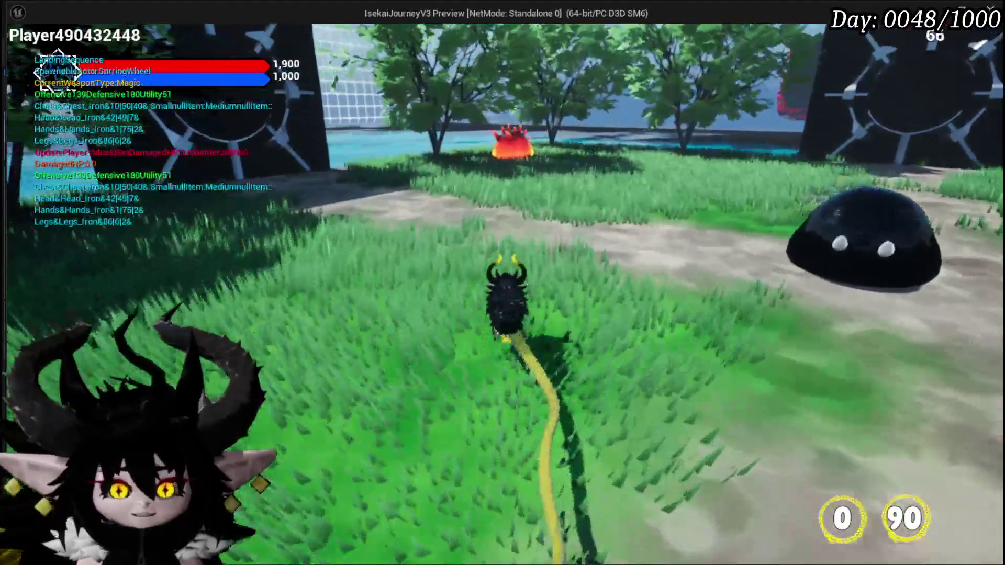
key("w")
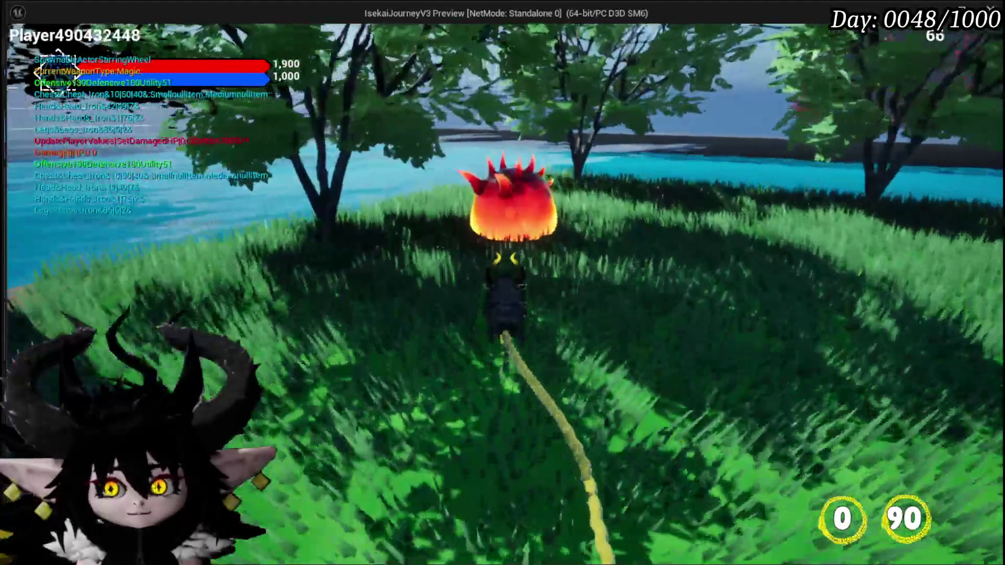
key("w")
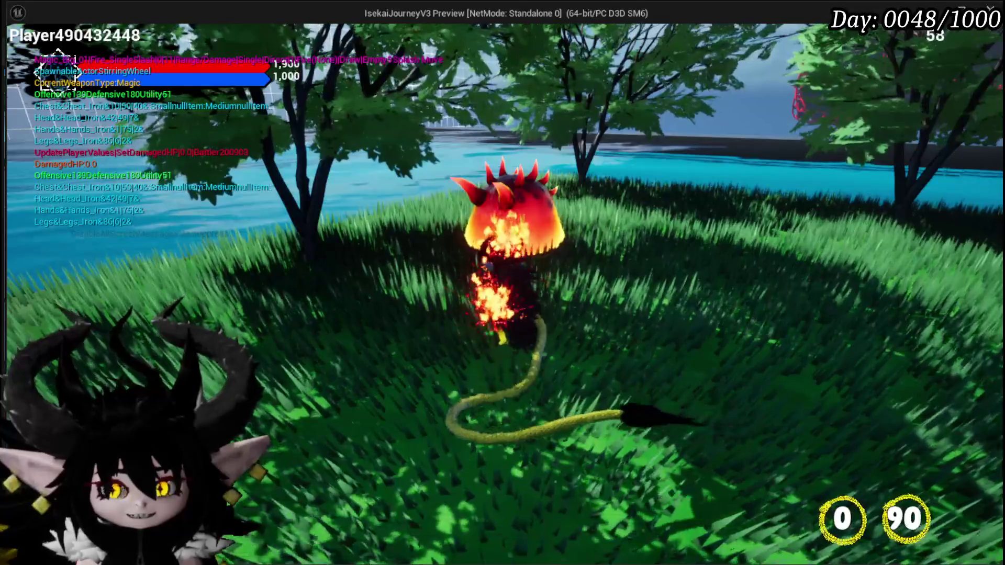
key("w")
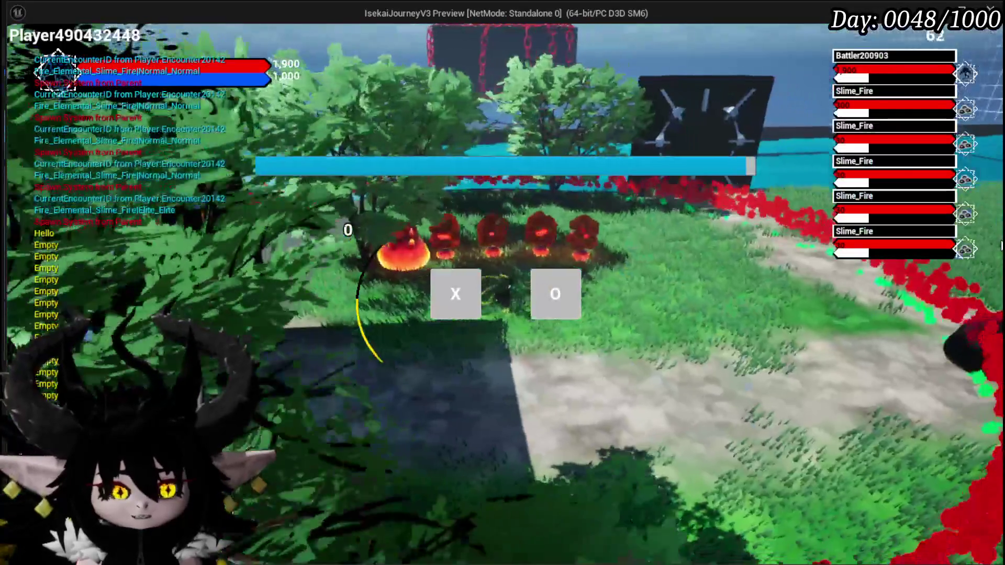
key("o")
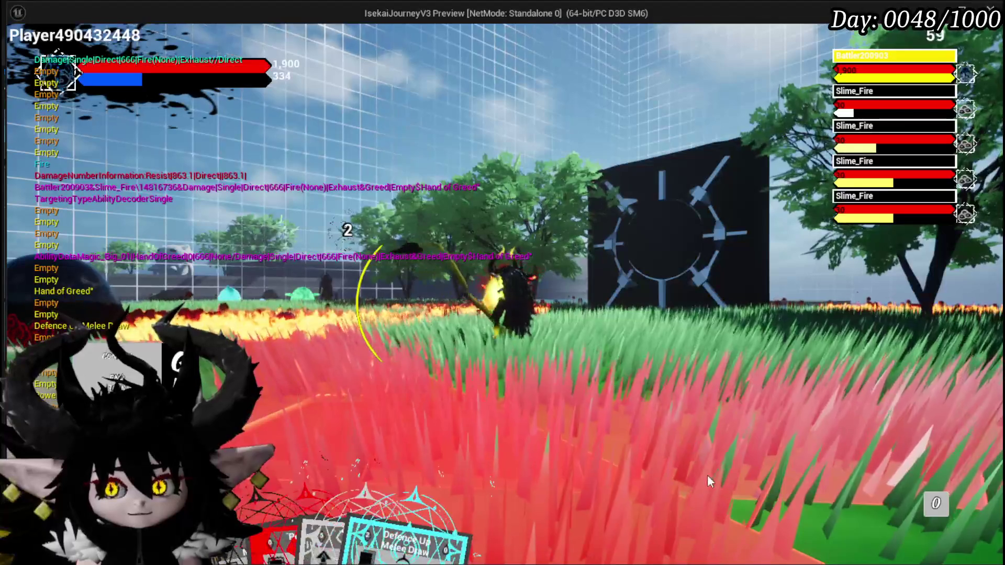
key("Escape")
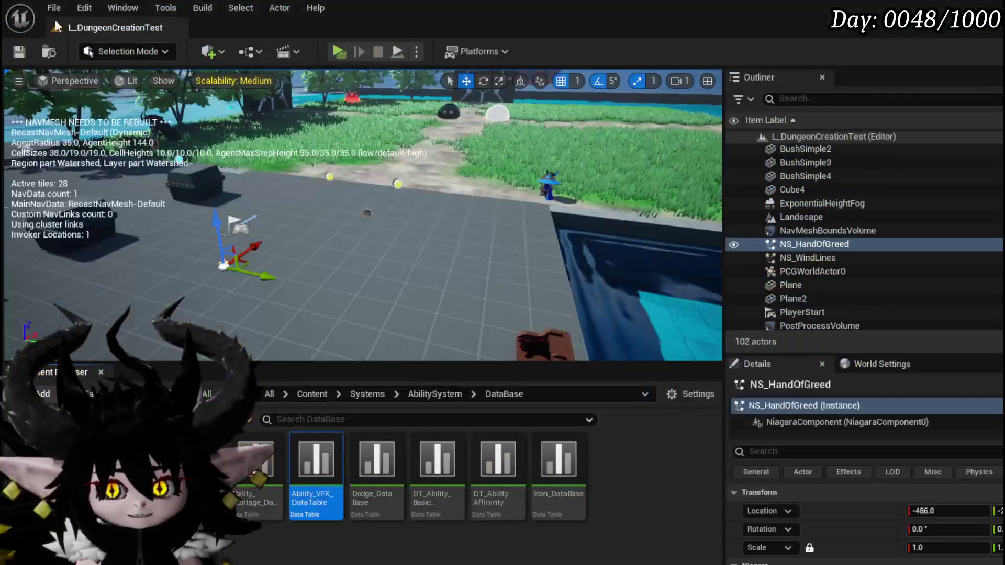
Save the level and set HandOfGreed's Timer to 1.4 in the ability VFX data table.
left_click(19, 52)
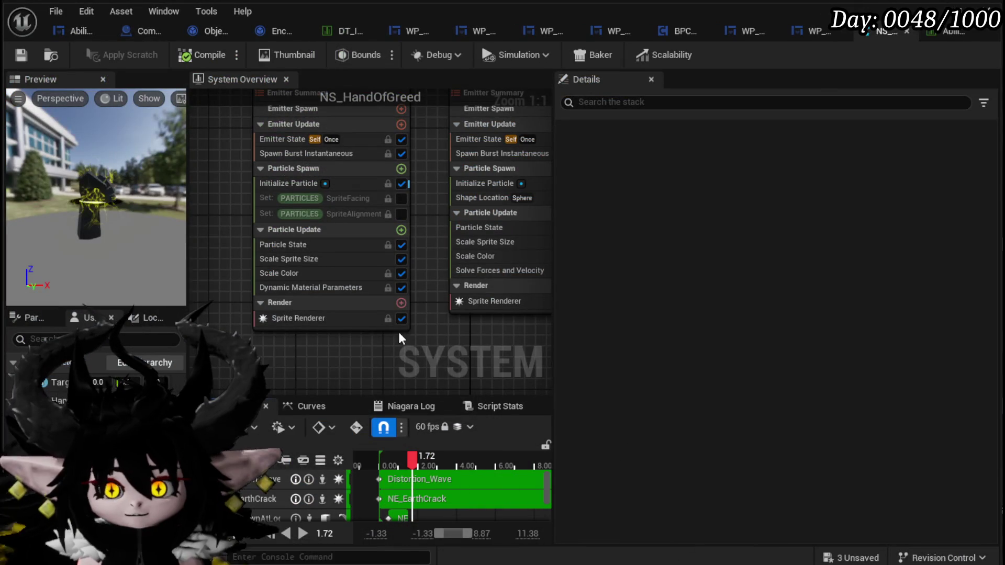
left_click(941, 32)
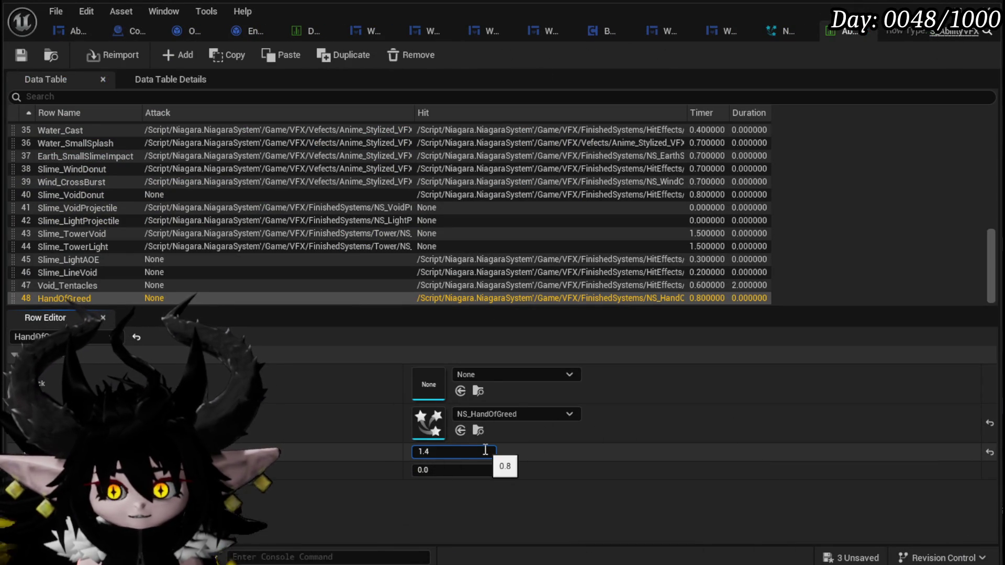
key("Return")
Save the data table and launch a new play session.
left_click(20, 60)
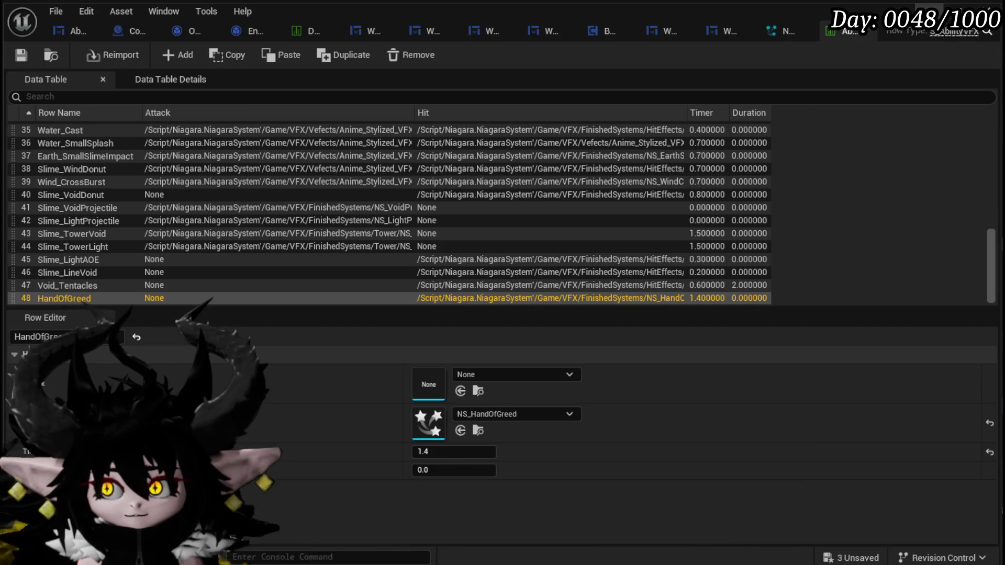
key("alt+Tab")
key("alt+p")
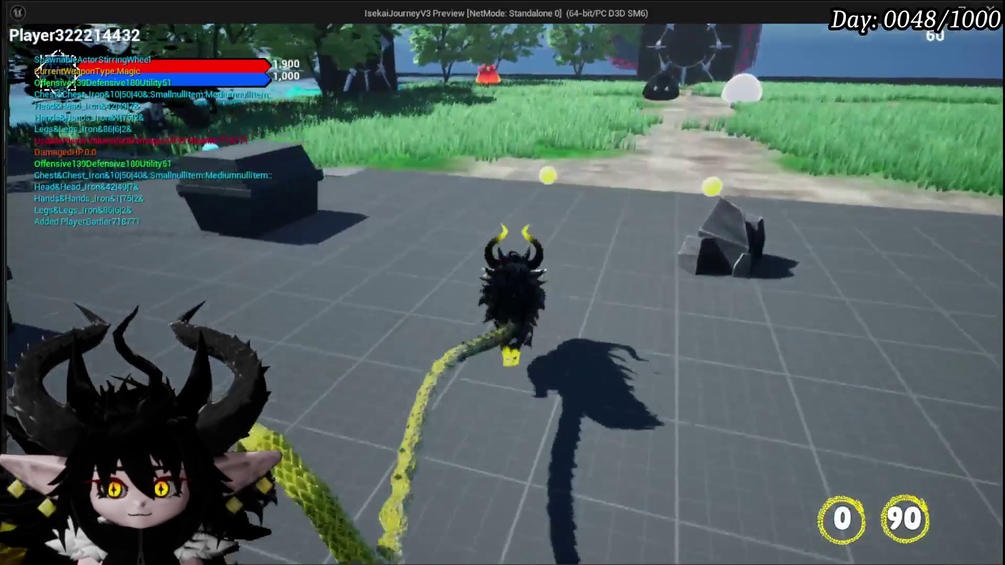
Run at the fire slimes, cast a fire spell, and play an ability card.
key("w")
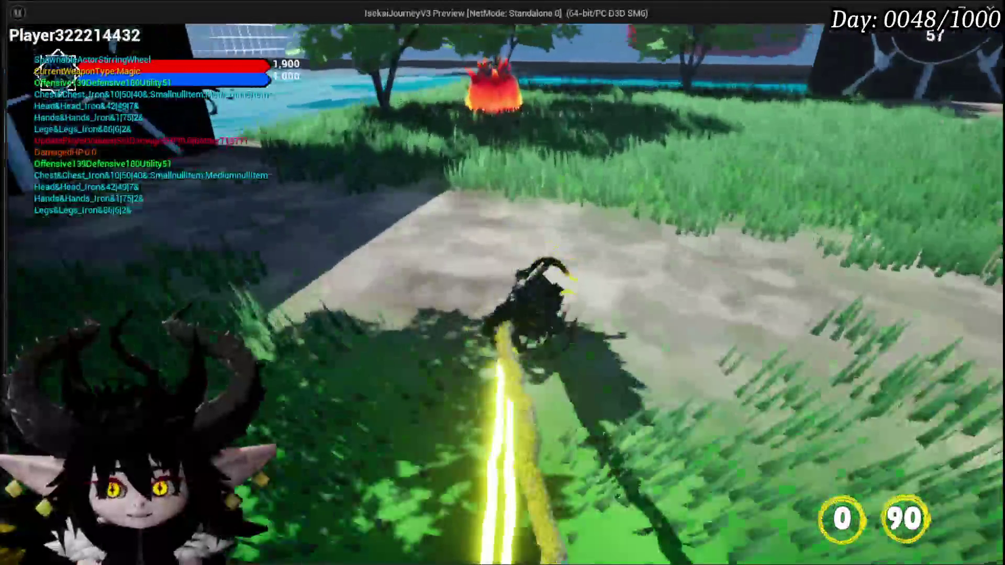
key("1")
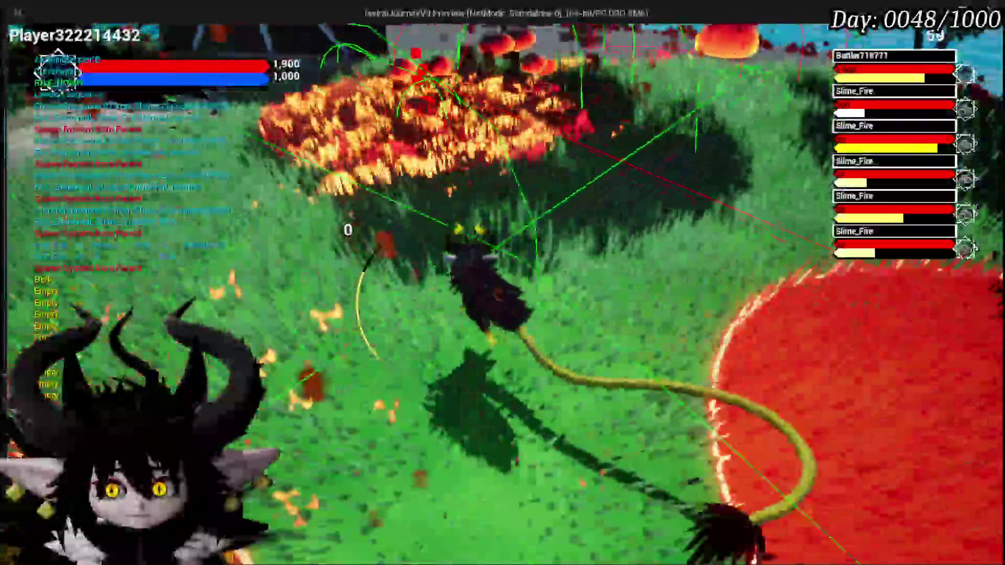
key("w")
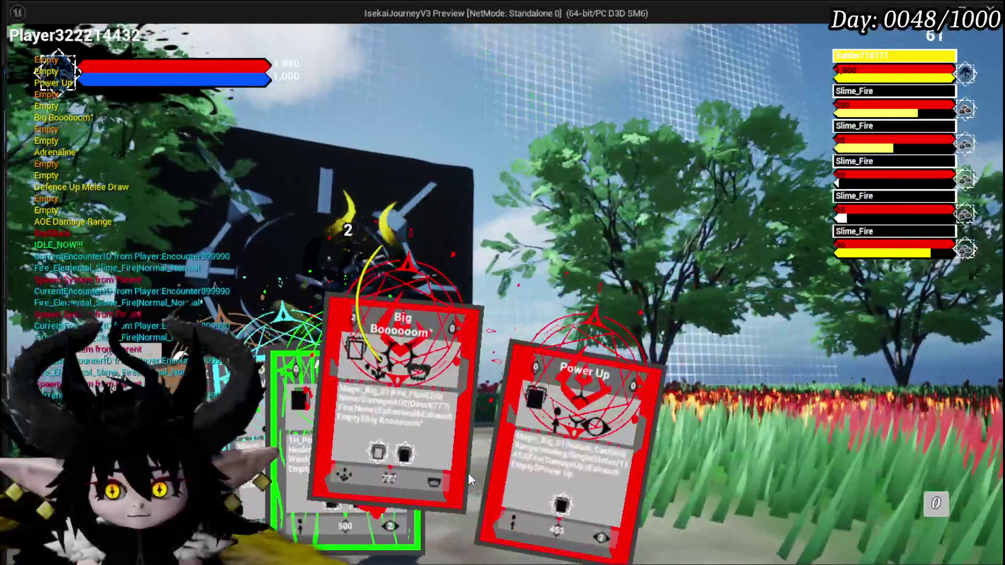
left_click(468, 473)
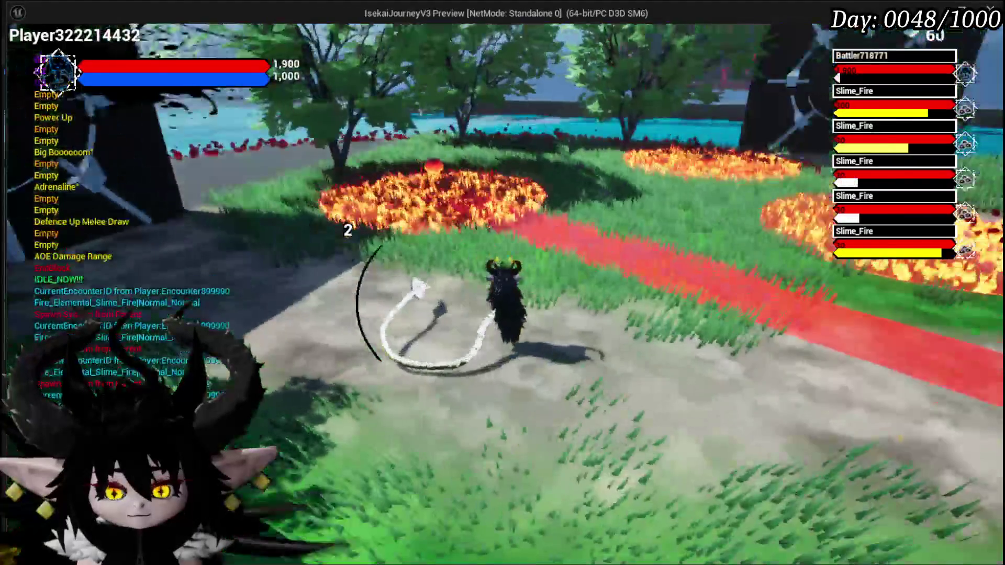
Run across the grass, cast Splash Move and Void Movement, then stop the playtest.
key("w")
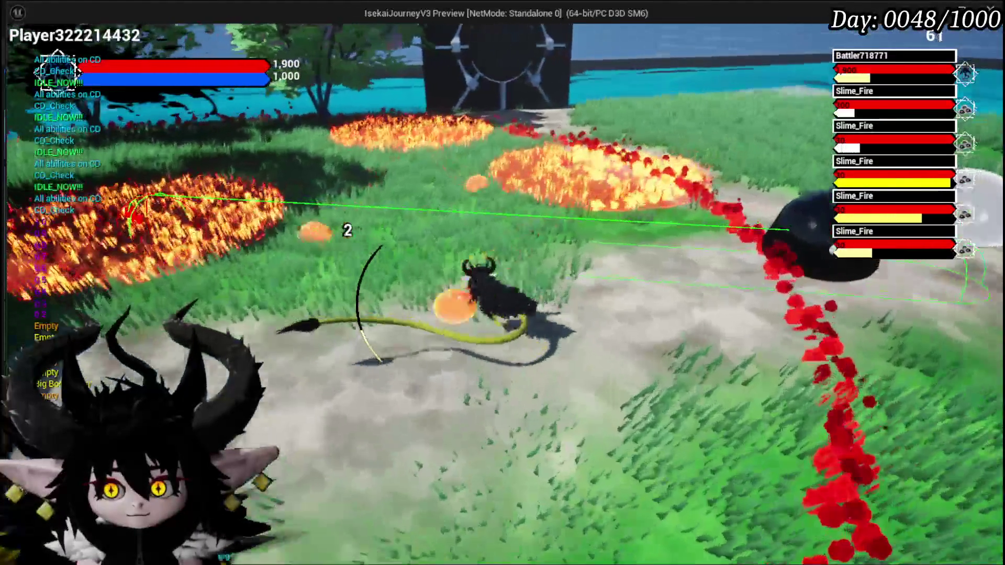
key("w")
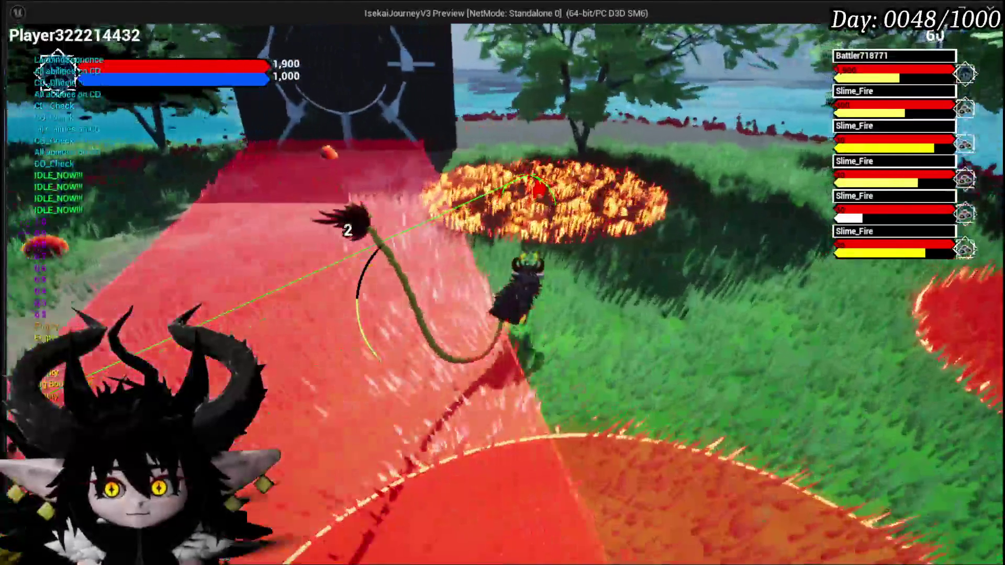
key("w")
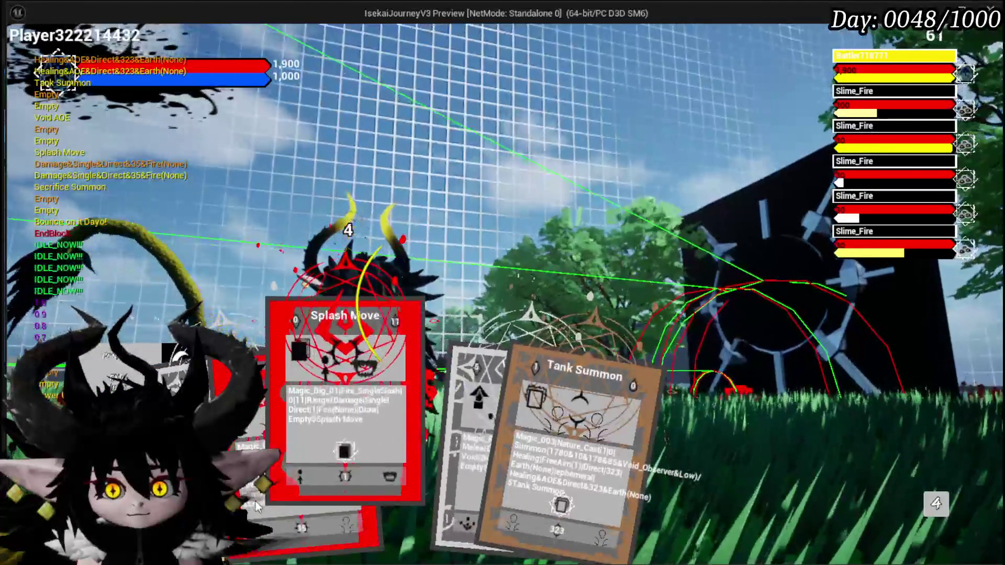
left_click(394, 494)
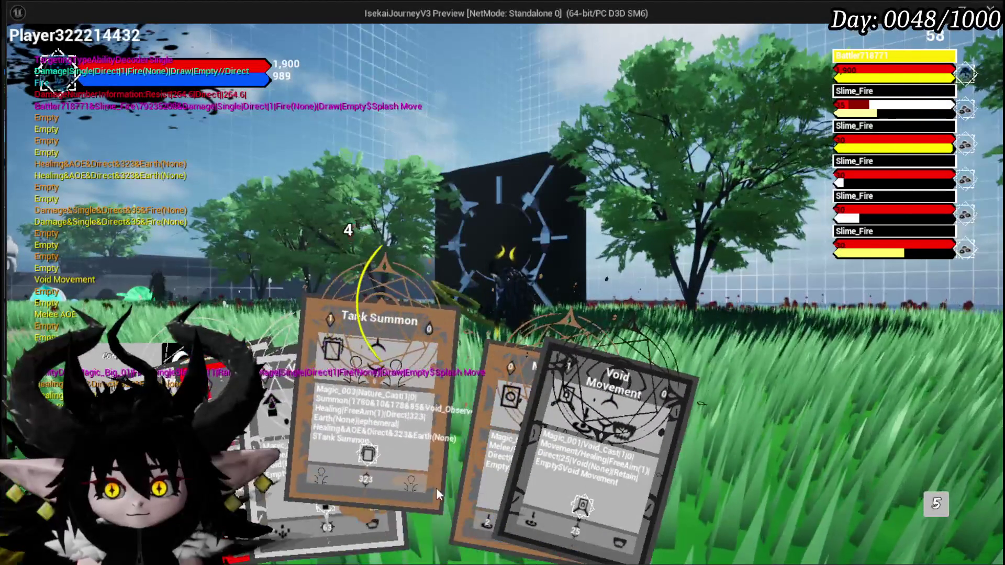
left_click(513, 491)
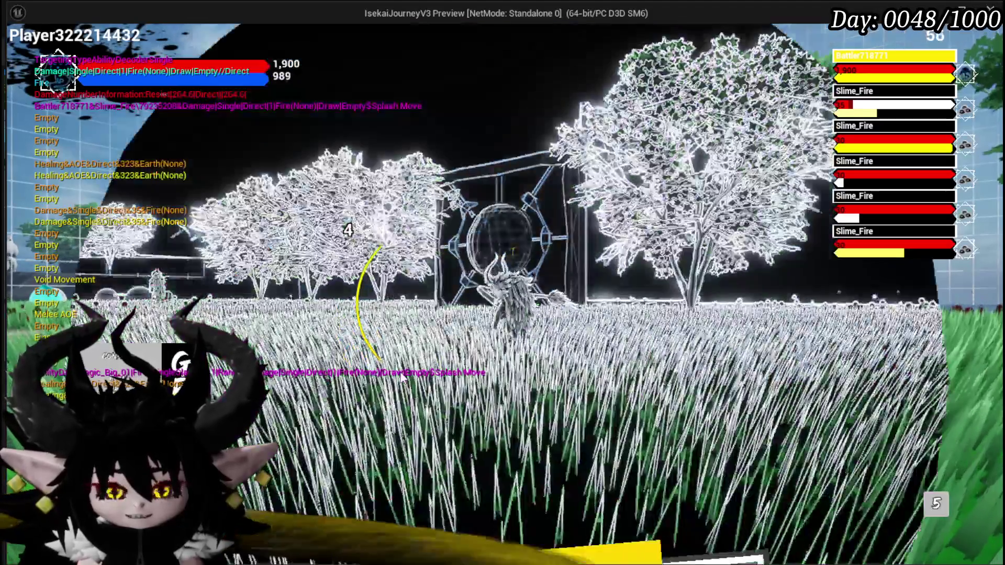
left_click(400, 372)
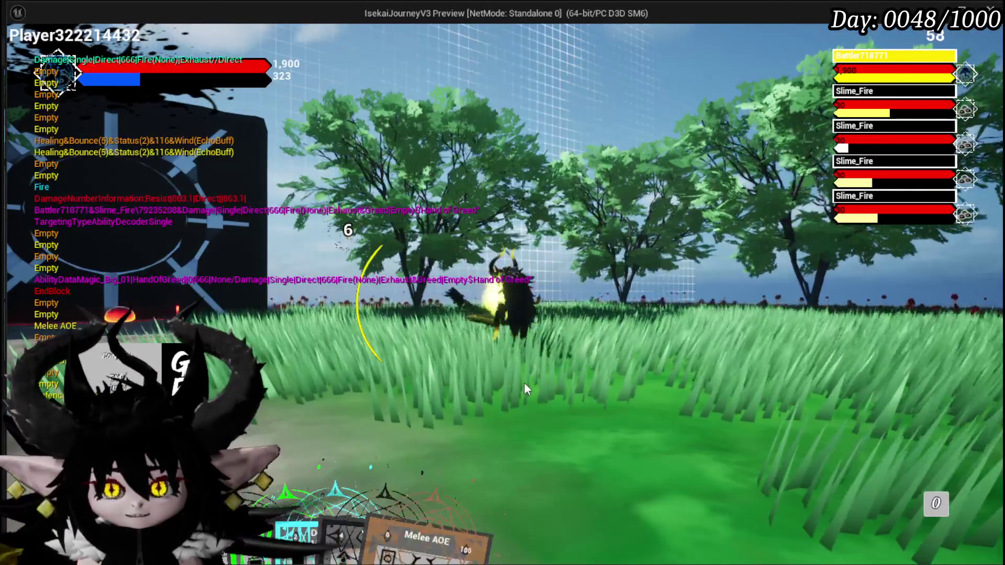
key("Escape")
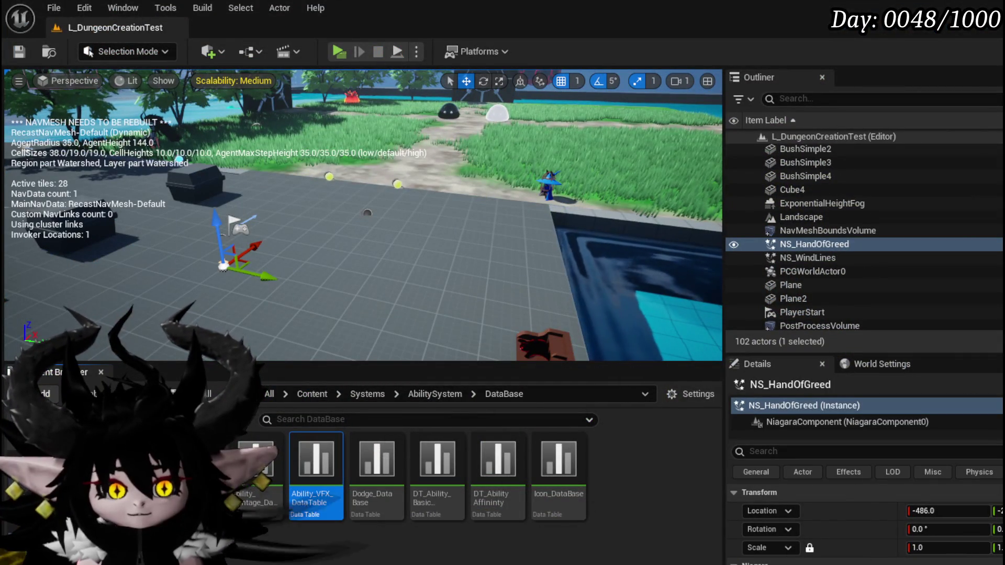
Change HandOfGreed's Timer to 1.6 in the ability VFX data table and go to NS_HandOfGreed.
key("Return")
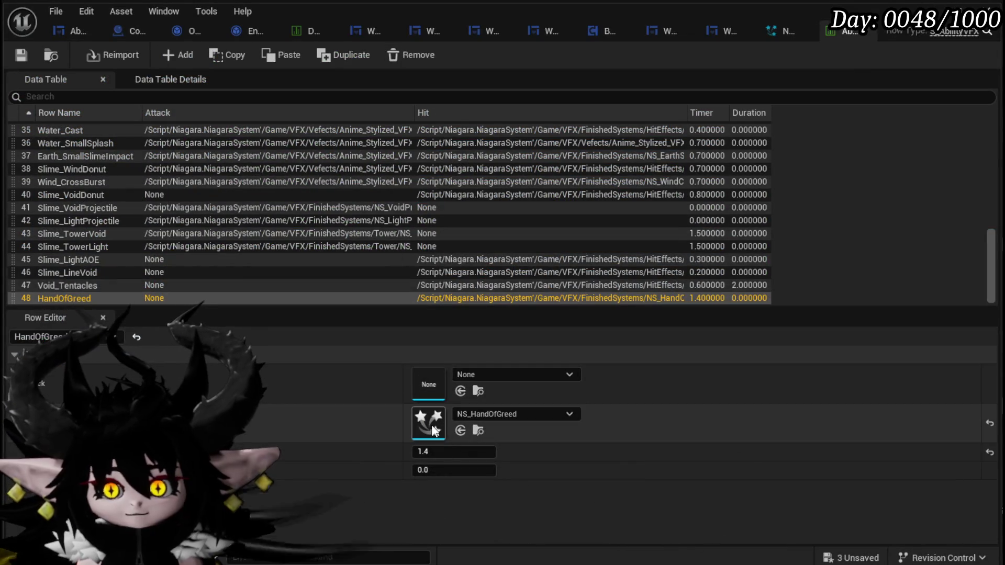
left_click(426, 451)
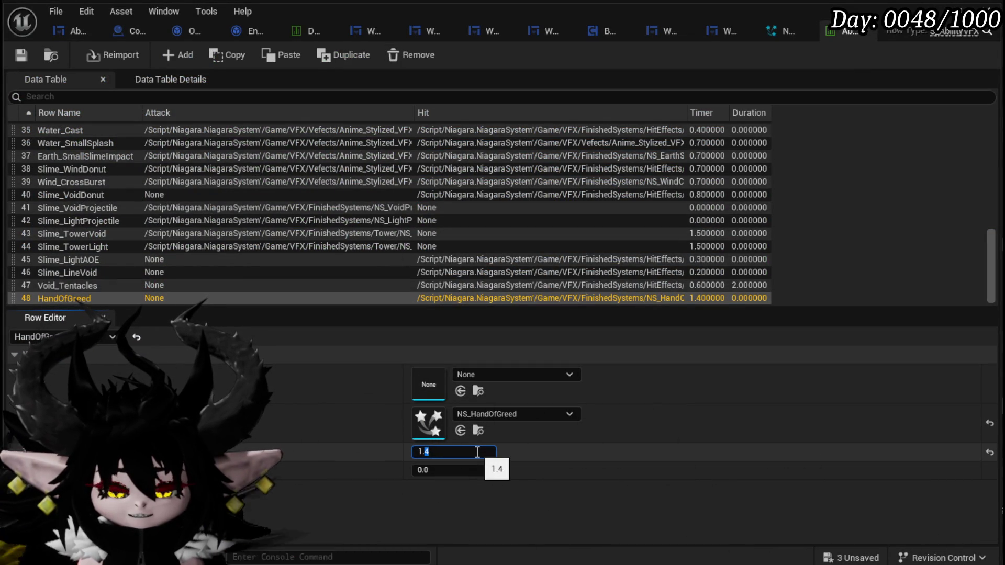
left_click(785, 33)
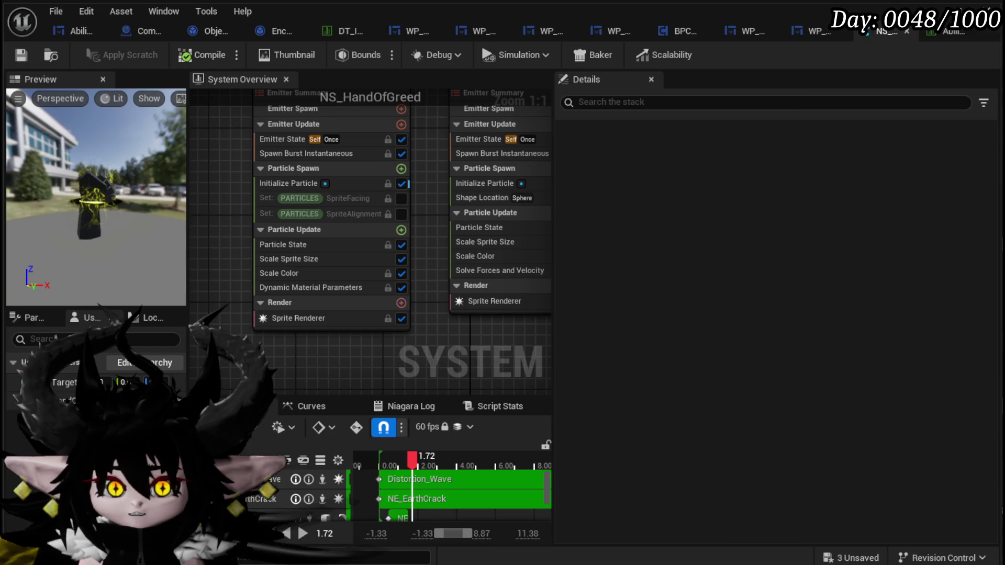
Return from NS_HandOfGreed to the L_DungeonCreationTest level editor.
key("alt+Tab")
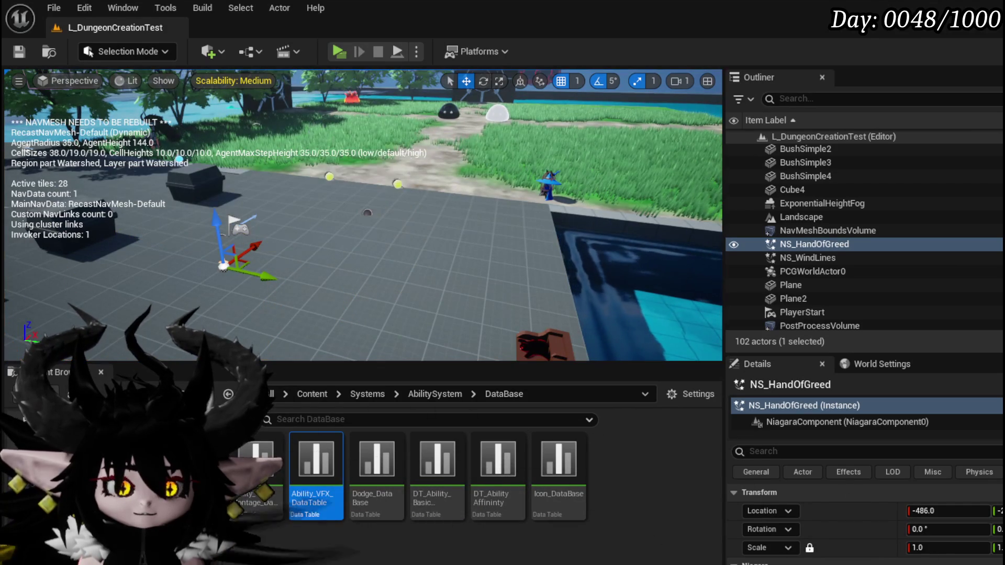
Show the navigation debug view, turn toward the path and pool to watch the effect, and save all.
key("p")
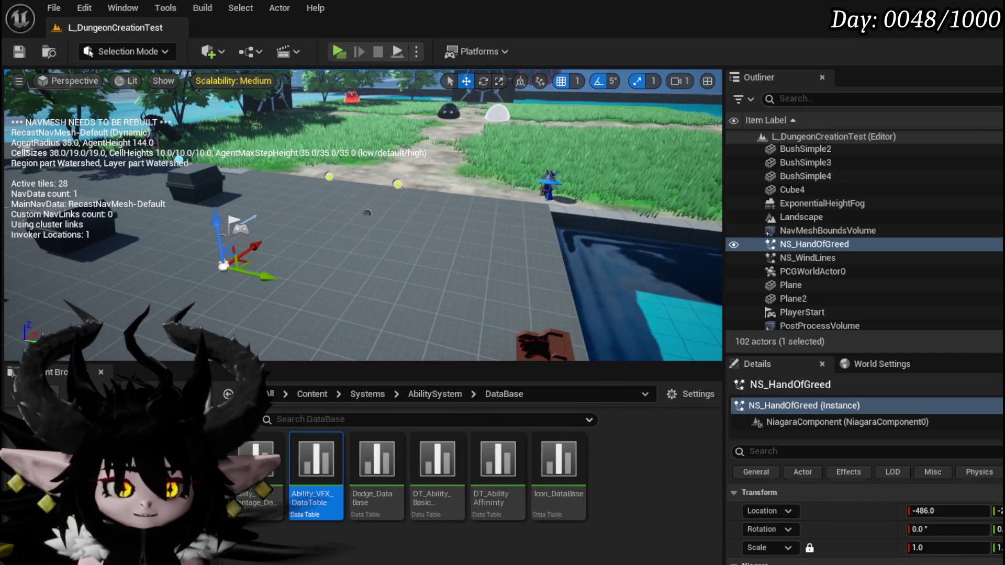
mouse_move(367, 210)
left_mouse_down()
mouse_move(324, 205)
mouse_move(335, 205)
left_mouse_up()
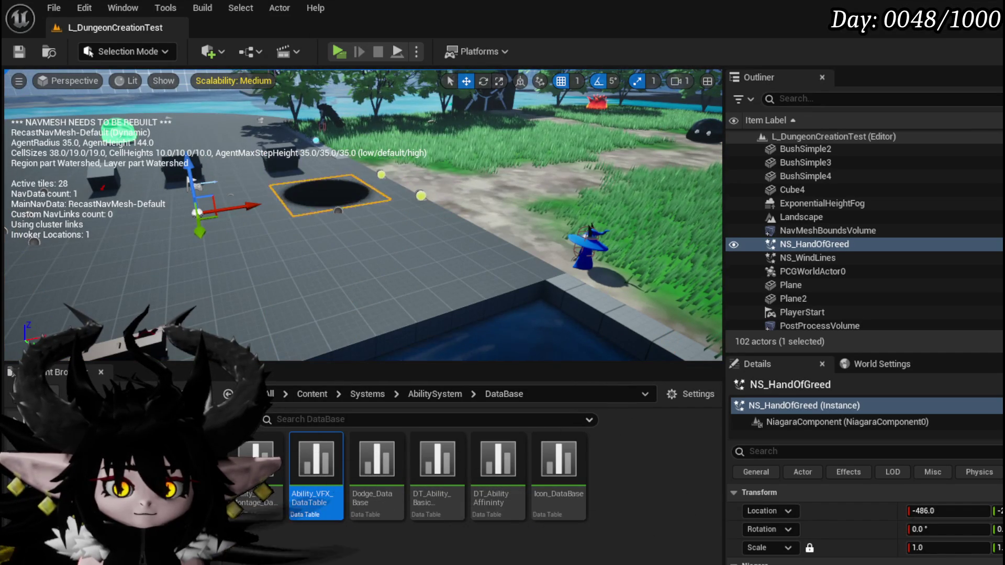
key("ctrl+s")
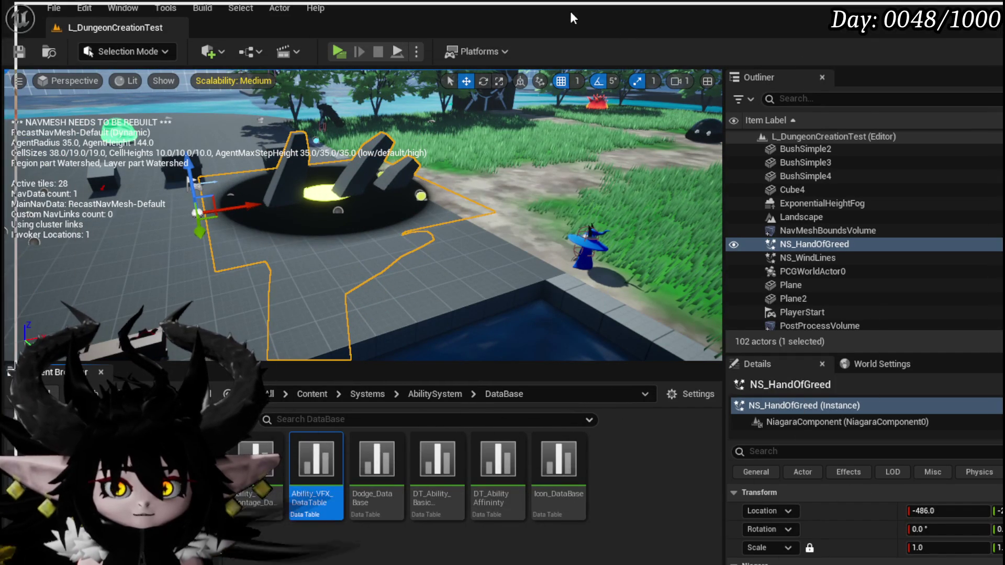
key("ctrl+e")
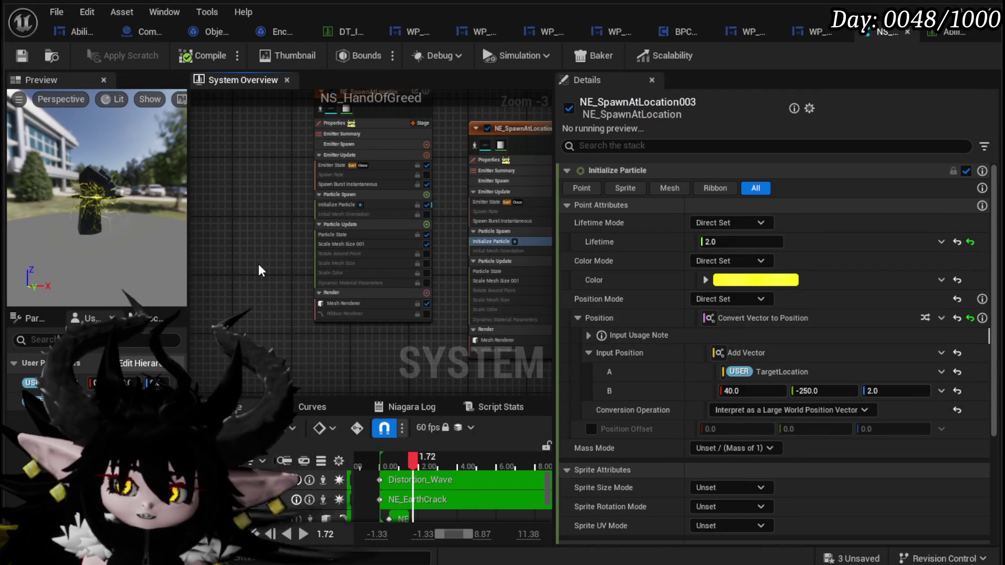
Save NS_HandOfGreed, close its editor, and navigate back to the VFX/Materials folder.
left_click(22, 55)
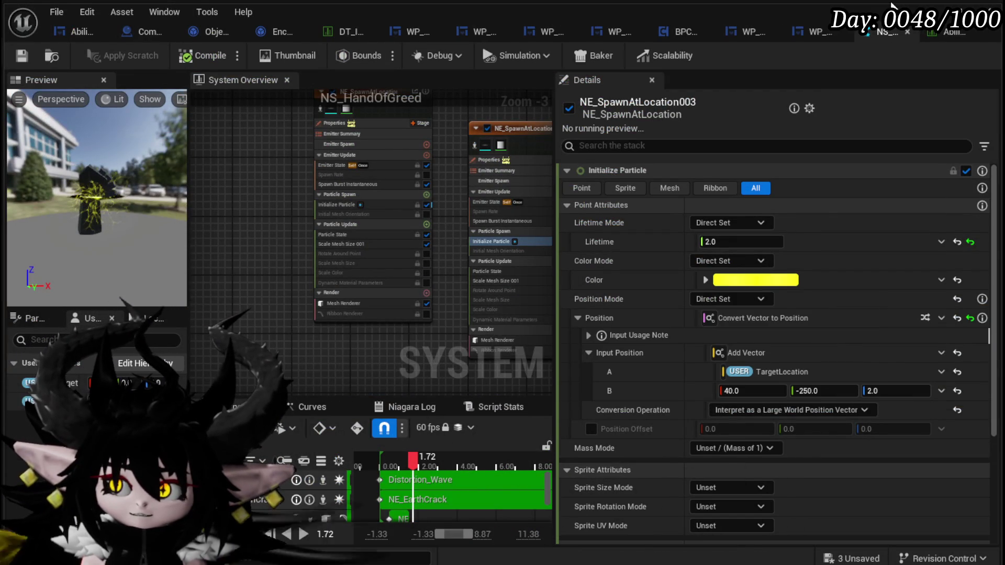
left_click(931, 11)
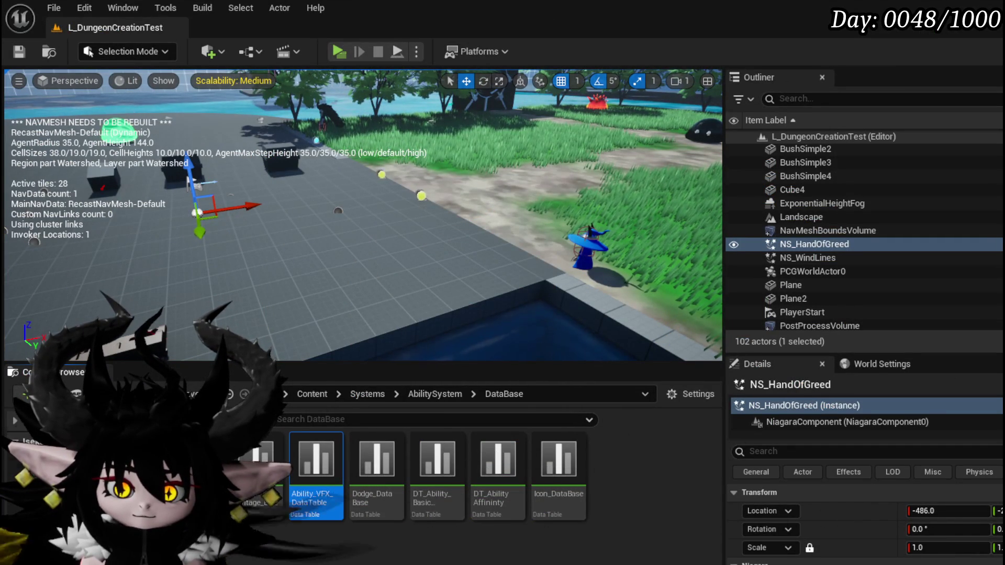
key("alt+Left")
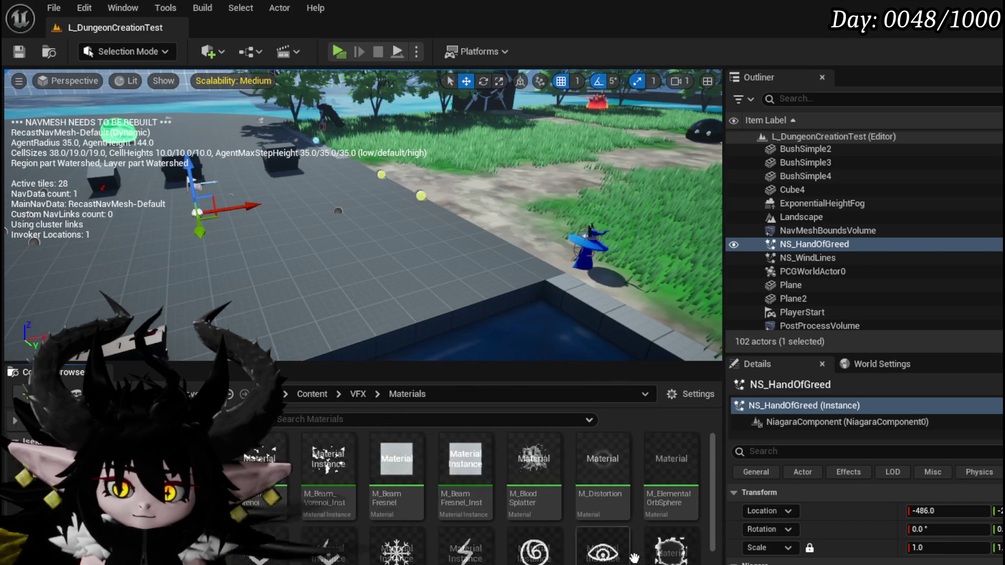
Create material M_SimpleFresnel in VFX/Materials, save it, and open it in the Material Editor.
right_click(710, 520)
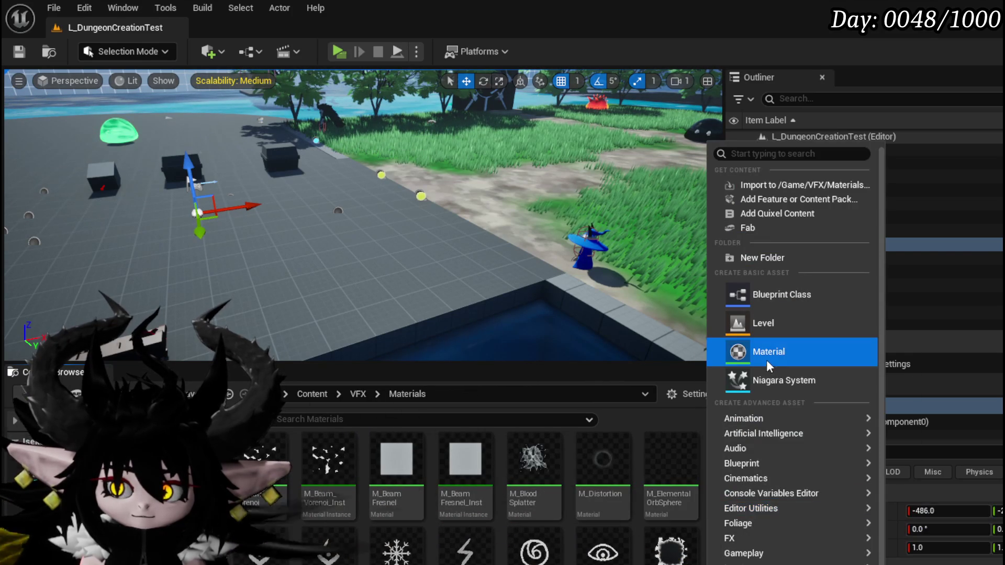
left_click(739, 353)
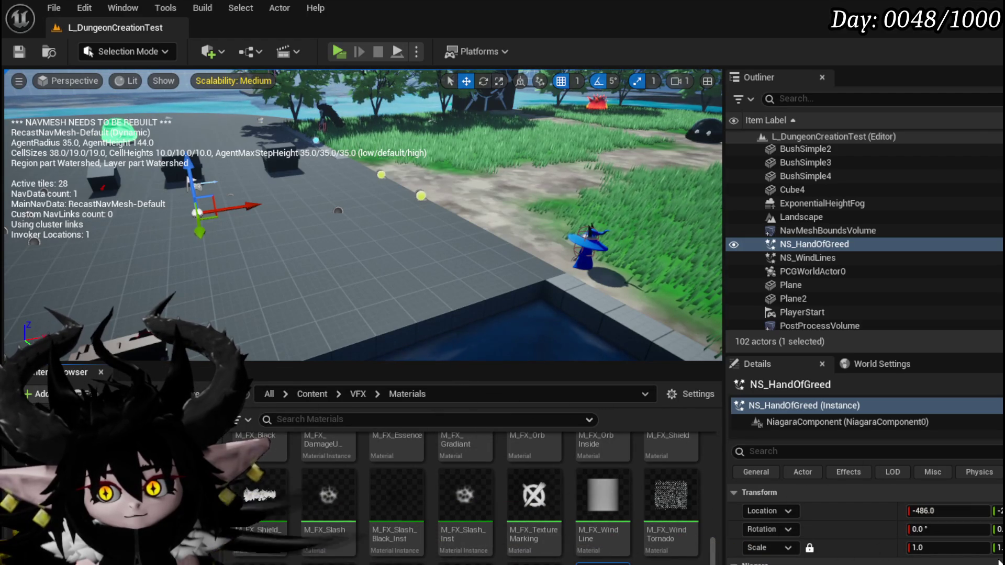
key("ctrl+shift+s")
left_click(765, 512)
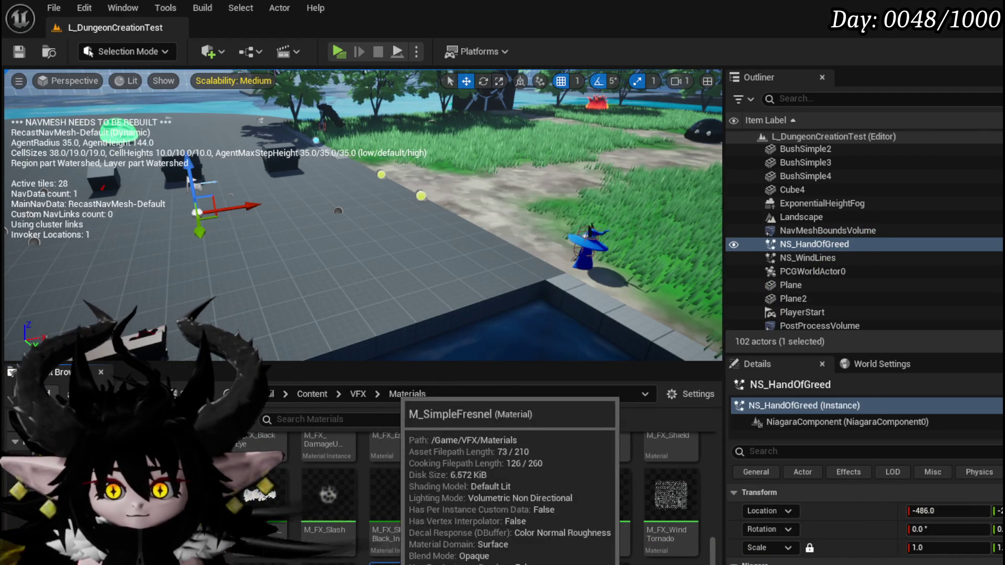
double_click(403, 556)
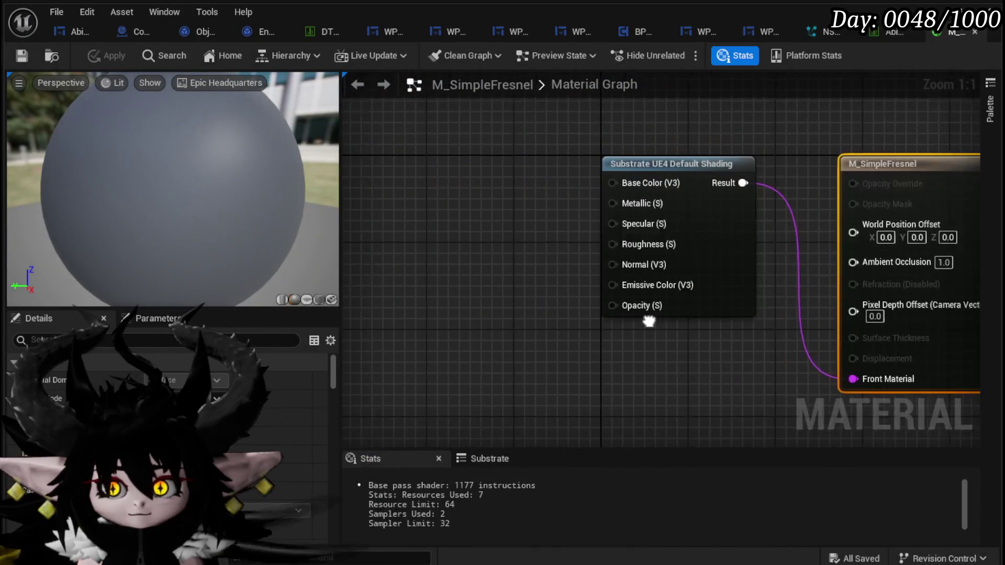
Add a Fresnel node, a LinearInterpolate node, and two Constant3Vector nodes to the graph.
right_click(406, 220)
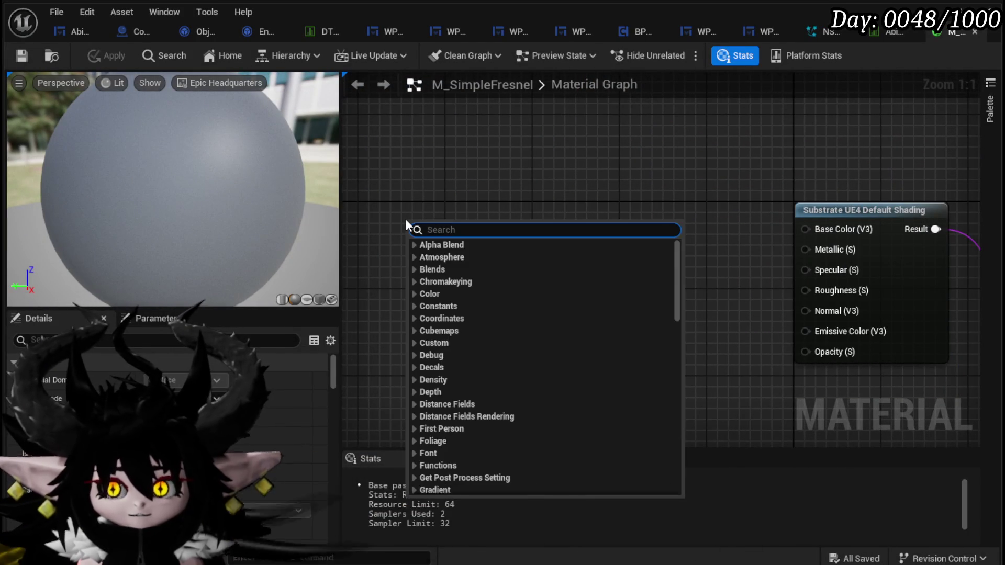
type("Fres")
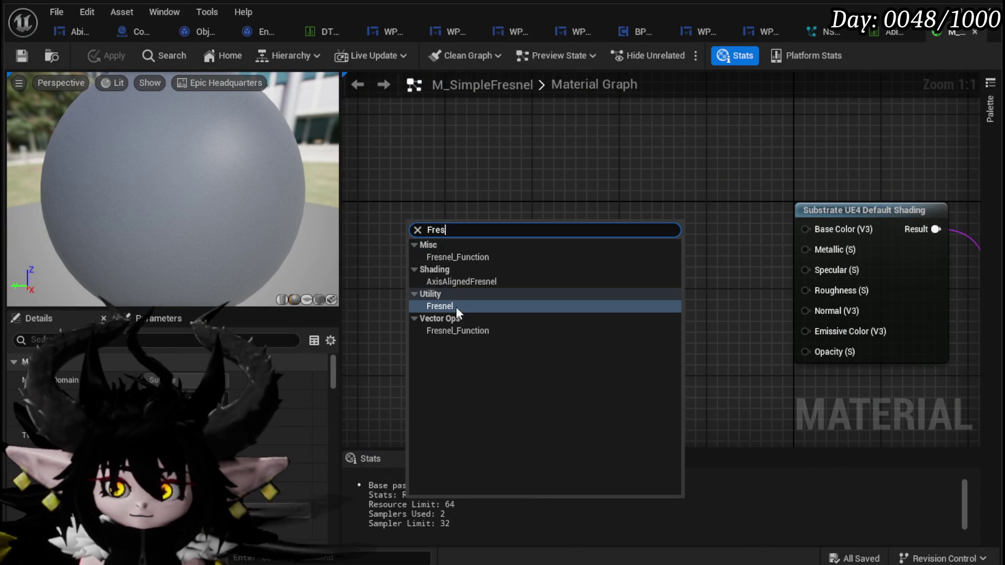
left_click(457, 307)
right_click(491, 276)
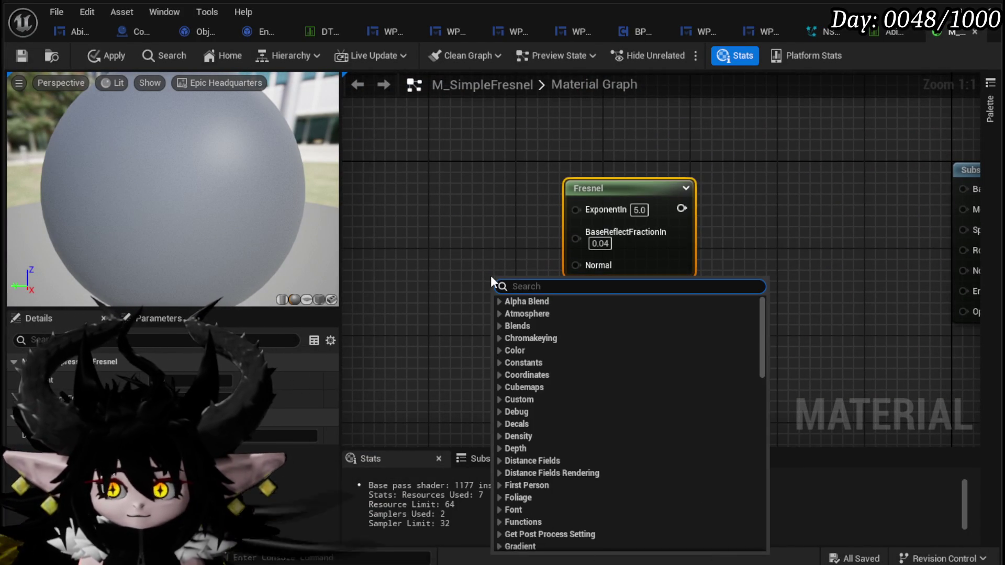
type("lerp")
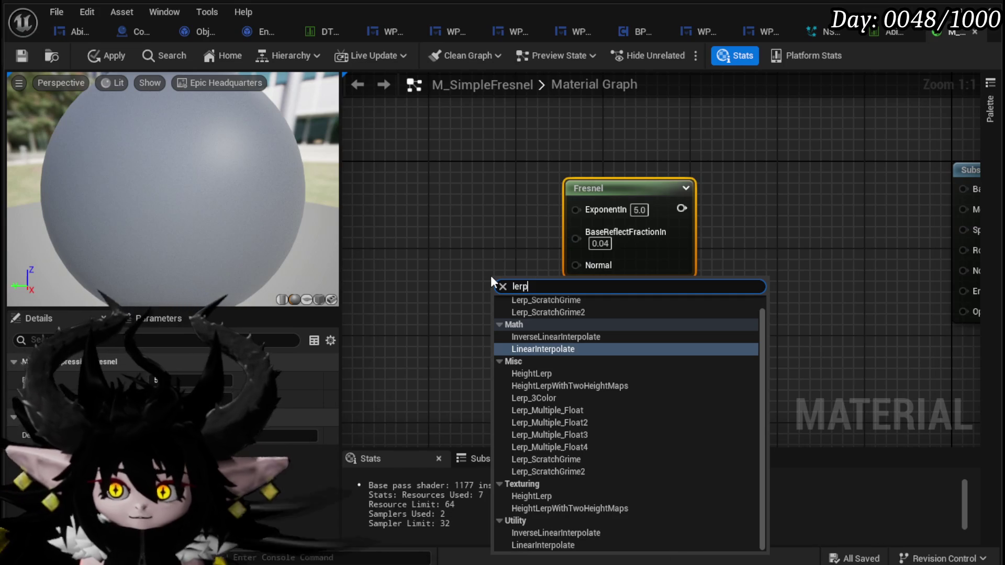
left_click(536, 349)
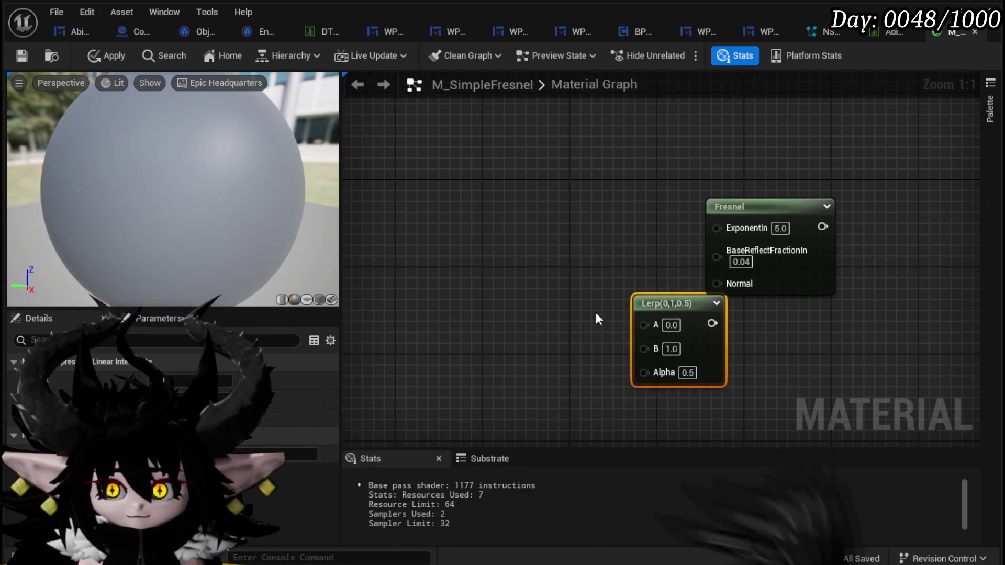
left_click(407, 219)
left_click(418, 396)
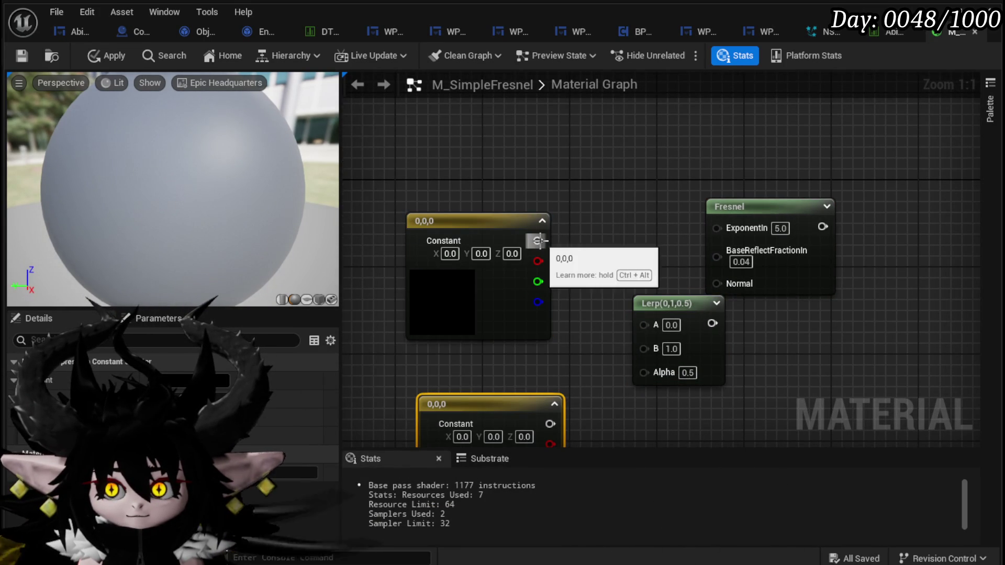
Wire the constants into Lerp A and B, Lerp into Fresnel Normal, and Fresnel into Emissive Color.
left_click_drag(643, 336, 644, 326)
mouse_move(447, 340)
left_mouse_down()
mouse_move(425, 290)
mouse_move(435, 299)
mouse_move(585, 279)
left_mouse_up()
mouse_move(710, 291)
left_mouse_down()
mouse_move(500, 309)
mouse_move(478, 269)
left_mouse_up()
left_click_drag(542, 255, 567, 246)
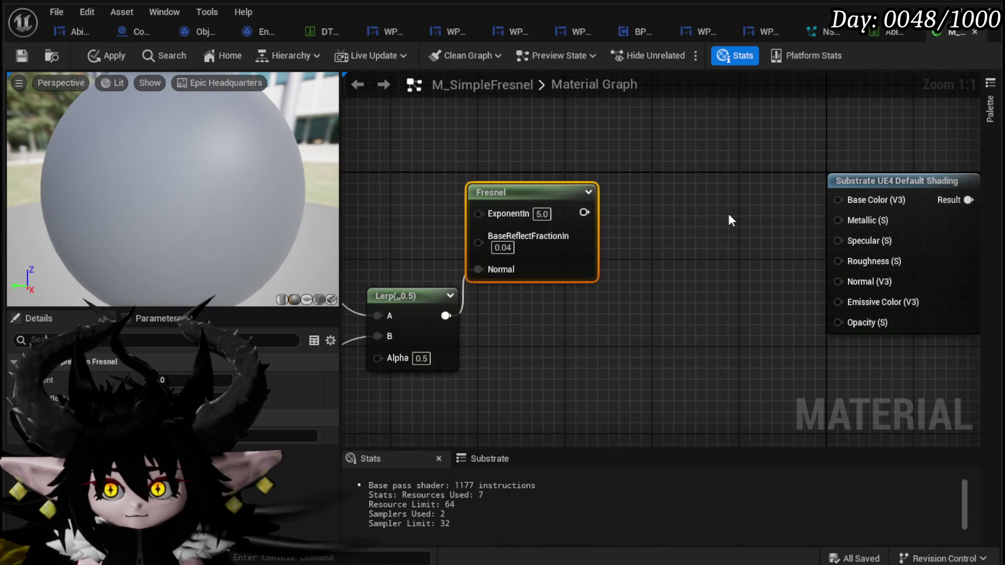
left_click_drag(651, 213, 544, 243)
mouse_move(477, 241)
left_mouse_down()
mouse_move(597, 278)
mouse_move(745, 262)
mouse_move(736, 231)
mouse_move(738, 331)
left_mouse_up()
mouse_move(546, 293)
left_mouse_down()
mouse_move(740, 252)
mouse_move(679, 221)
left_mouse_up()
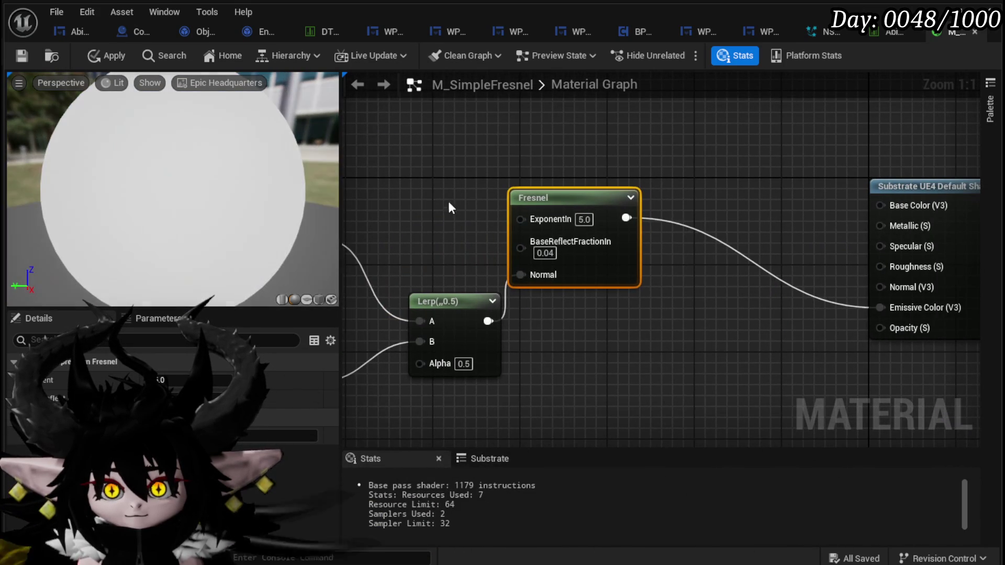
Set the first constant's colour to yellow (1,1,0) in the colour picker.
left_click_drag(449, 208, 619, 153)
left_click(408, 250)
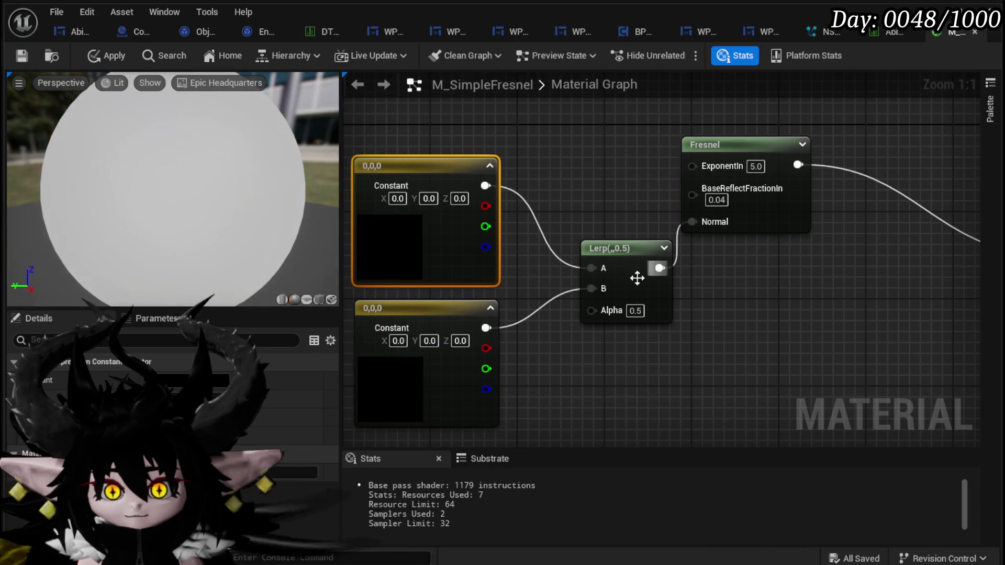
left_click(189, 380)
left_click(308, 510)
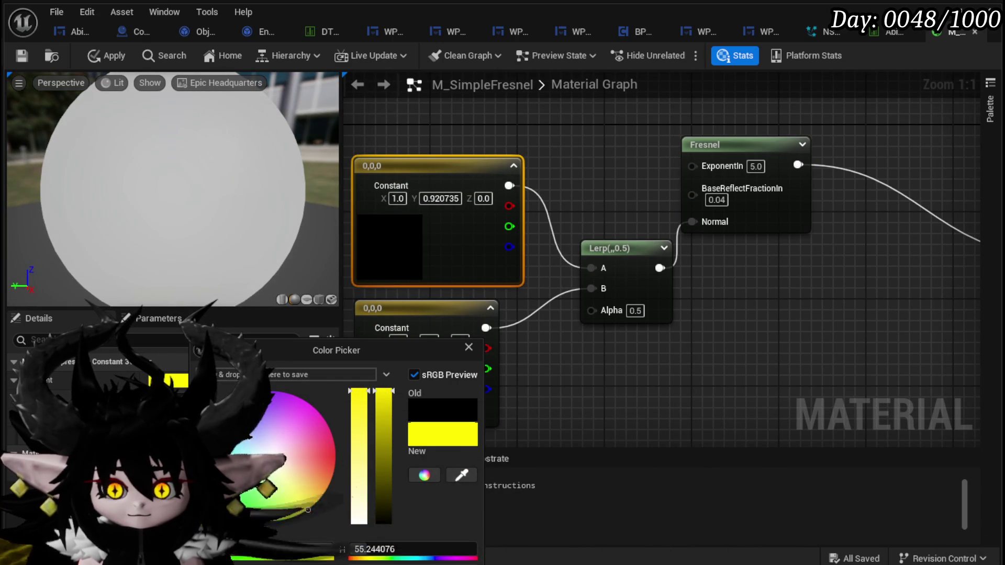
mouse_move(626, 388)
left_mouse_down()
mouse_move(621, 365)
mouse_move(599, 344)
left_mouse_up()
Connect the Fresnel output to the Substrate node's Base Color as well.
scroll(590, 345, "down", 2)
mouse_move(732, 187)
left_mouse_down()
mouse_move(615, 216)
mouse_move(794, 187)
left_mouse_up()
mouse_move(601, 307)
left_mouse_down()
mouse_move(748, 283)
mouse_move(473, 294)
mouse_move(743, 269)
mouse_move(363, 264)
mouse_move(403, 269)
left_mouse_up()
left_click_drag(194, 216, 211, 230)
scroll(211, 230, "down", 3)
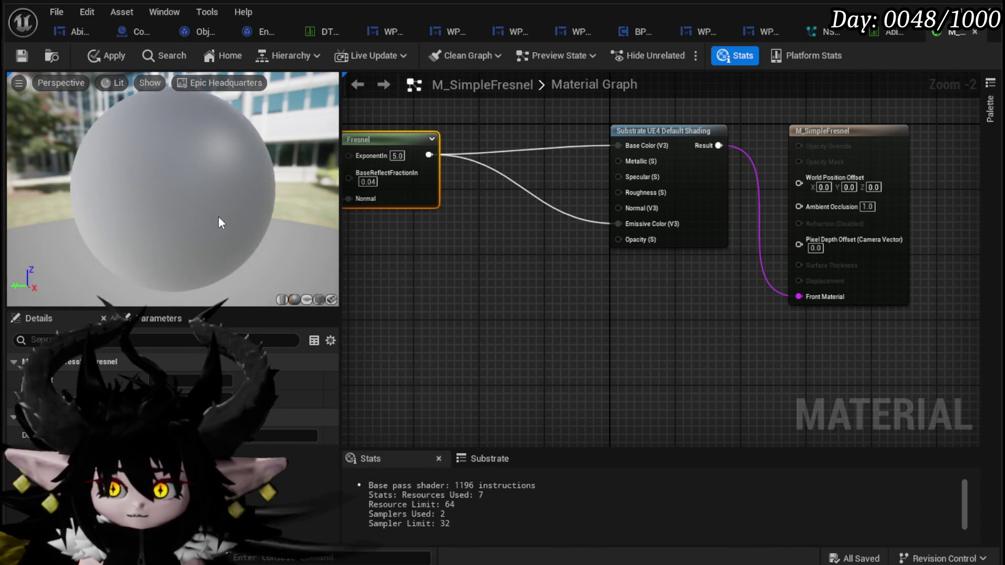
scroll(242, 228, "down", 2)
mouse_move(772, 324)
left_mouse_down()
mouse_move(747, 328)
mouse_move(816, 314)
left_mouse_up()
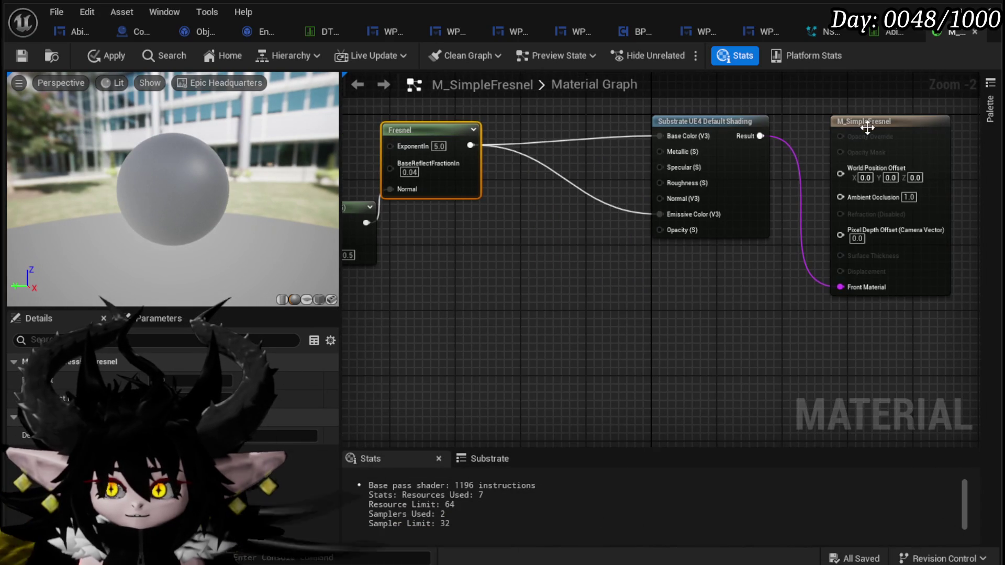
left_click(186, 396)
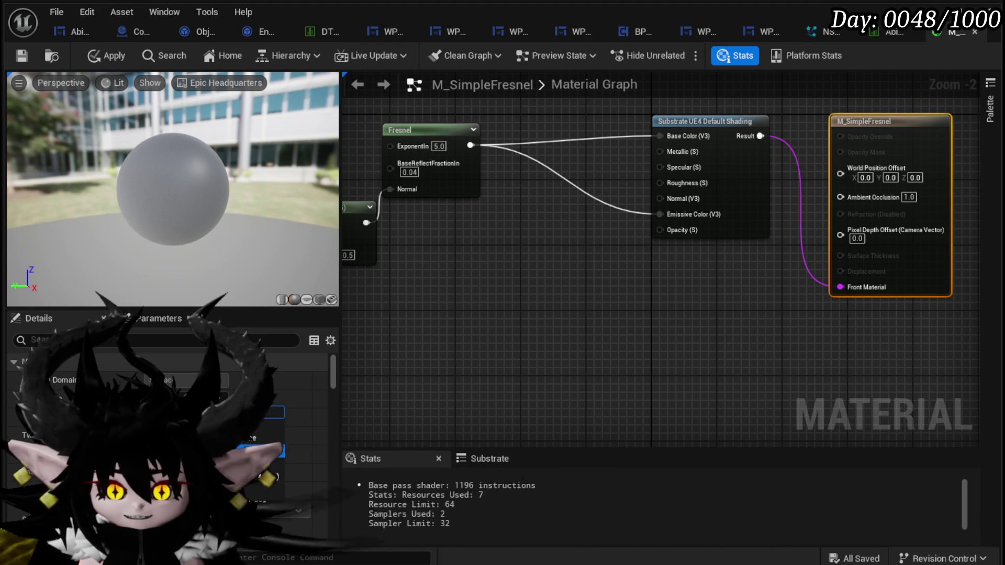
left_click(262, 449)
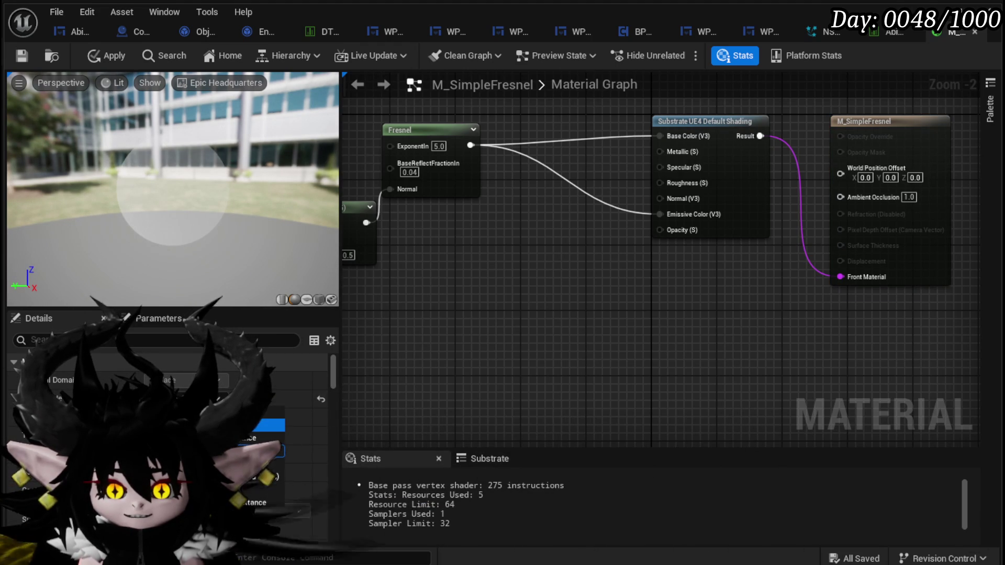
left_click(262, 425)
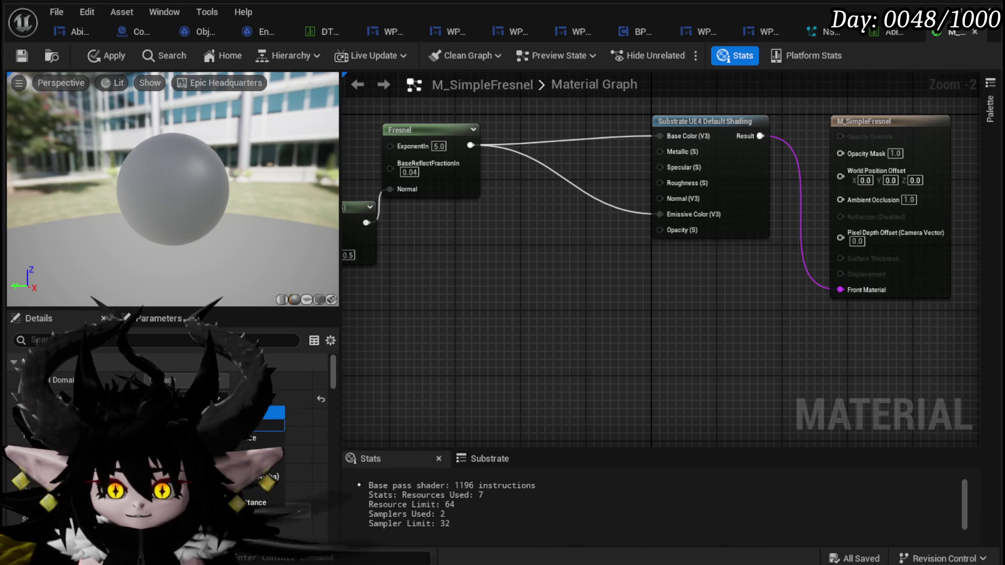
left_click_drag(280, 342, 522, 318)
left_click(432, 304)
left_click_drag(787, 341, 431, 386)
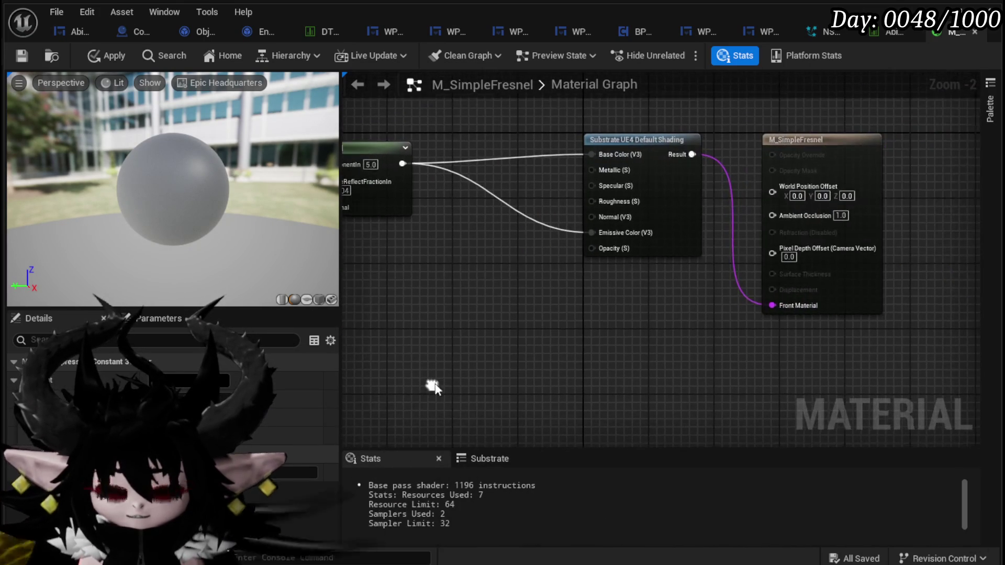
Change the black constant's colour to red in the colour picker.
mouse_move(434, 338)
left_mouse_down()
mouse_move(709, 314)
mouse_move(410, 321)
mouse_move(588, 329)
mouse_move(809, 403)
left_mouse_up()
left_click_drag(547, 408, 656, 332)
left_click(189, 381)
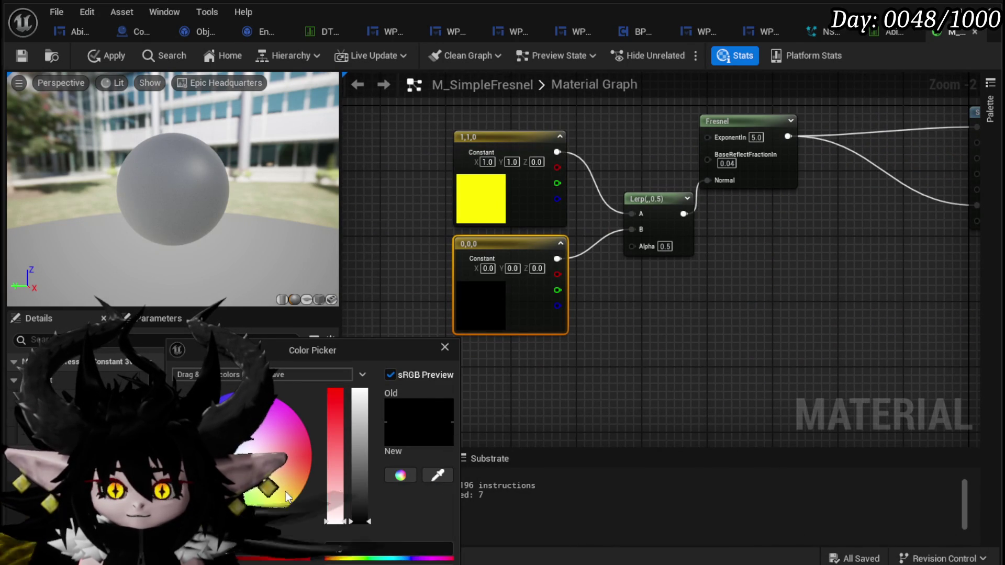
left_click_drag(287, 504, 439, 487)
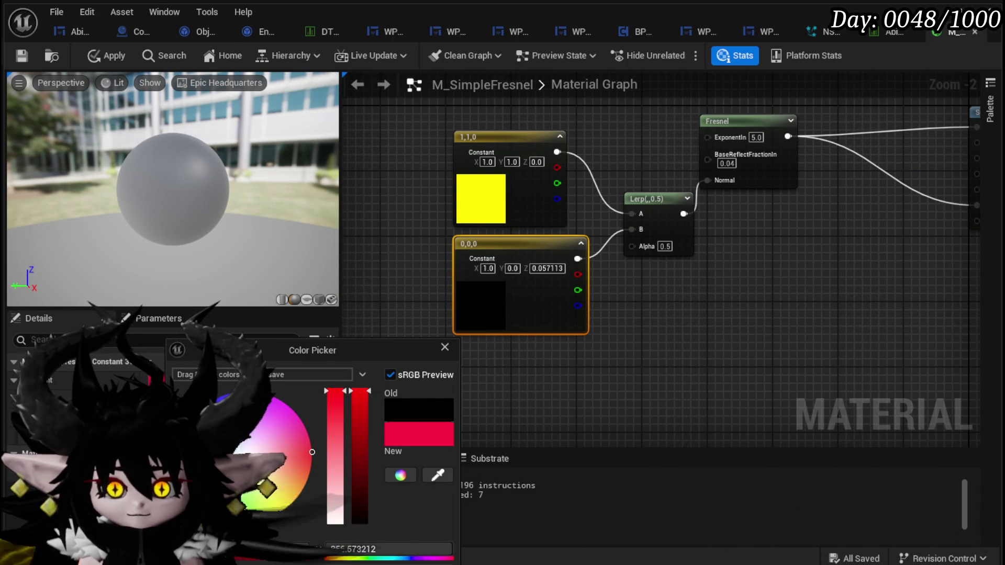
left_click(645, 405)
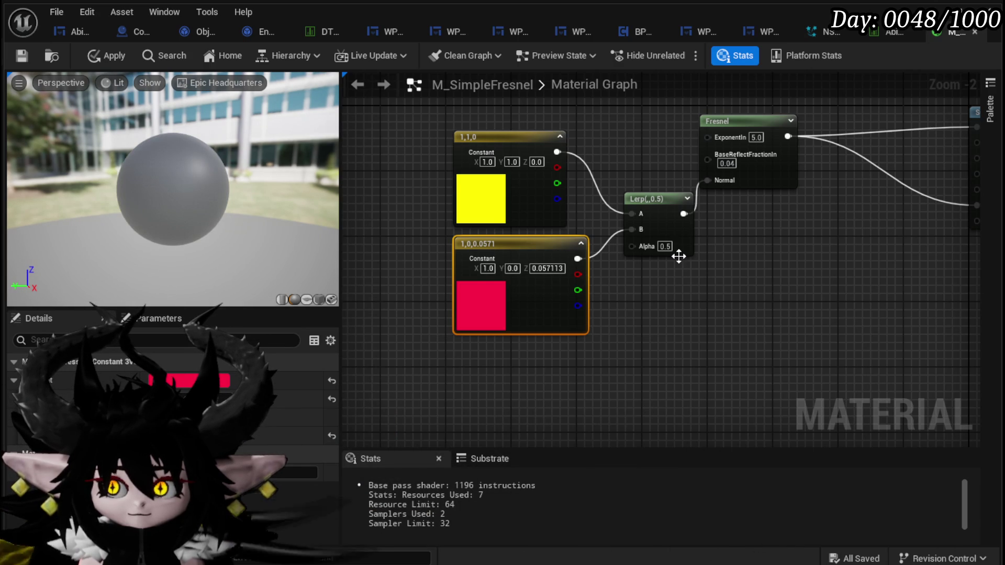
Wire Fresnel into Lerp Alpha and break the old constant, Normal, and Base/Emissive links.
mouse_move(675, 273)
left_mouse_down()
mouse_move(557, 326)
mouse_move(624, 314)
mouse_move(597, 312)
left_mouse_up()
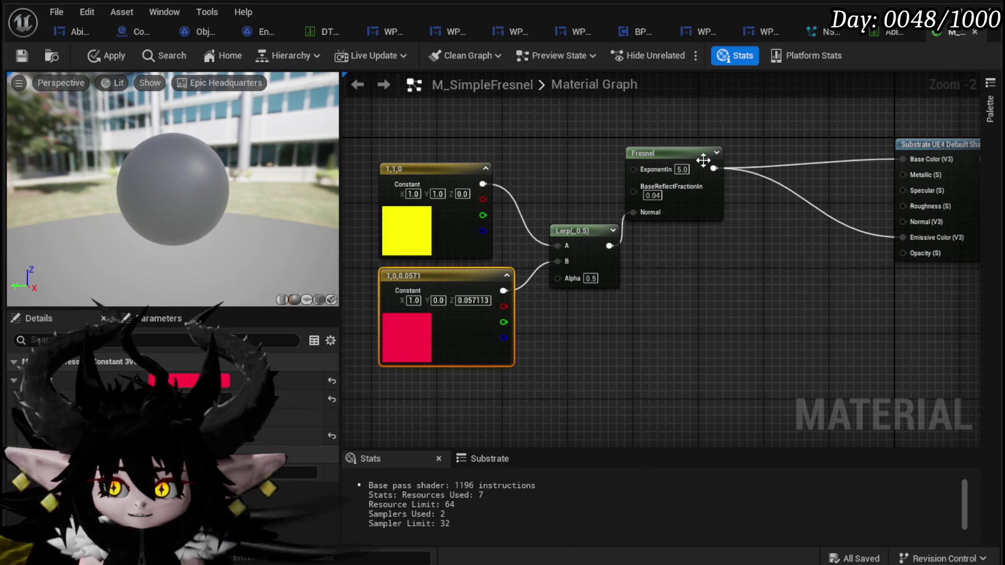
mouse_move(712, 167)
left_mouse_down()
mouse_move(572, 278)
mouse_move(664, 330)
mouse_move(711, 321)
left_mouse_up()
left_click(697, 307, "alt")
left_click(700, 324, "alt")
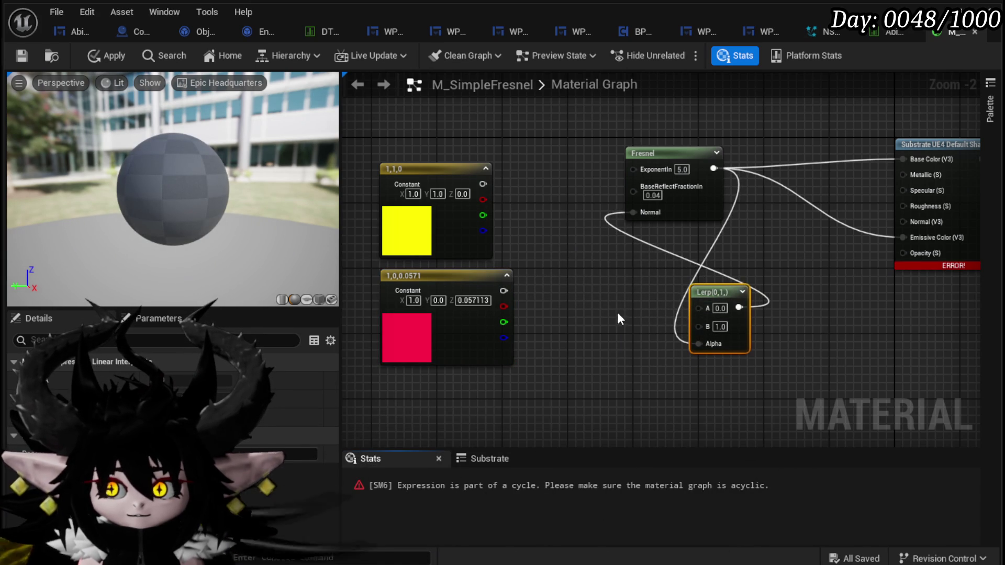
left_click(739, 307, "alt")
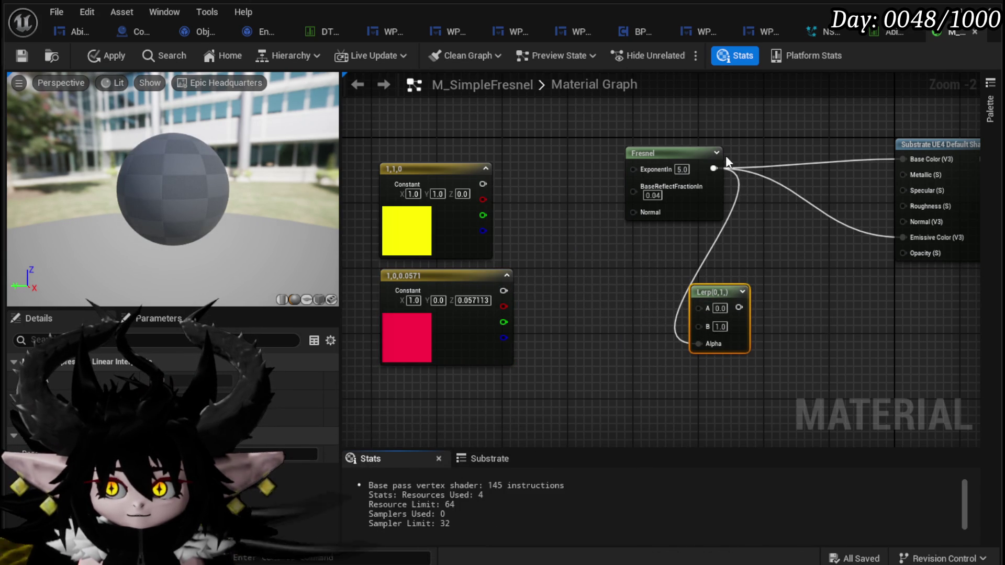
mouse_move(732, 288)
left_mouse_down()
mouse_move(614, 260)
mouse_move(693, 301)
left_mouse_up()
left_click_drag(673, 165, 470, 396)
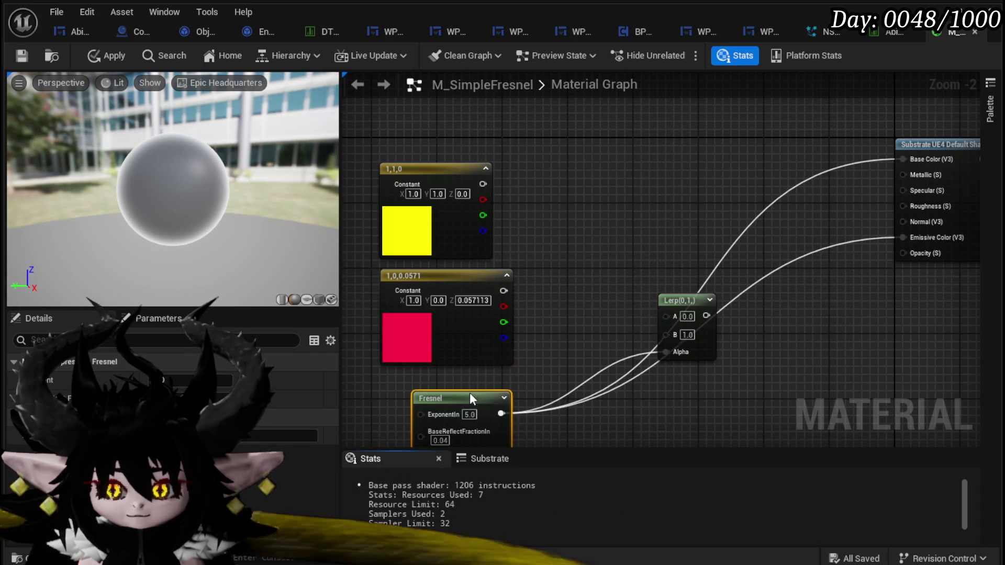
left_click(631, 371, "alt")
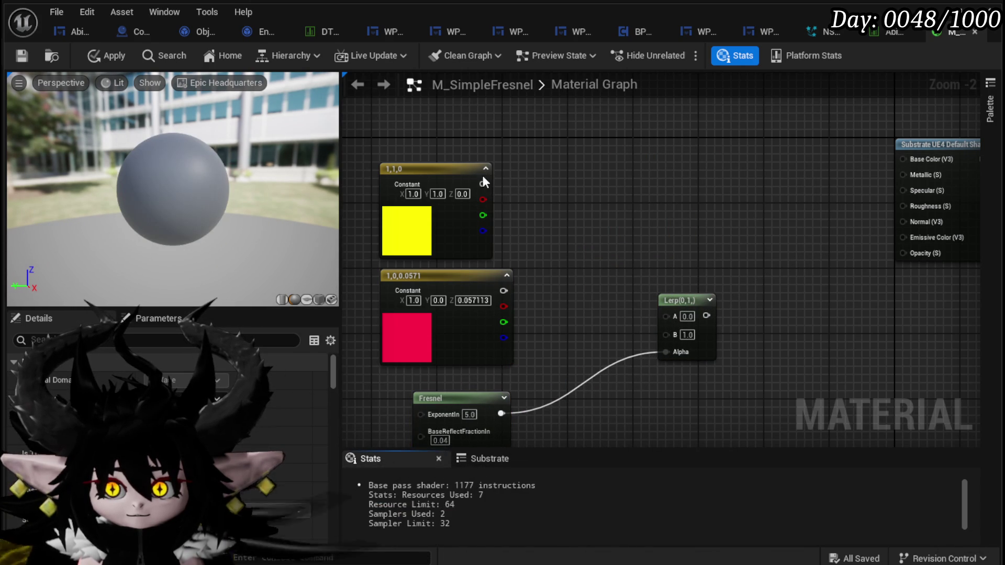
Wire yellow into Lerp A and the Lerp output into Base Color and Emissive Color.
mouse_move(482, 185)
left_mouse_down()
mouse_move(666, 315)
mouse_move(819, 247)
mouse_move(916, 239)
mouse_move(917, 157)
left_mouse_up()
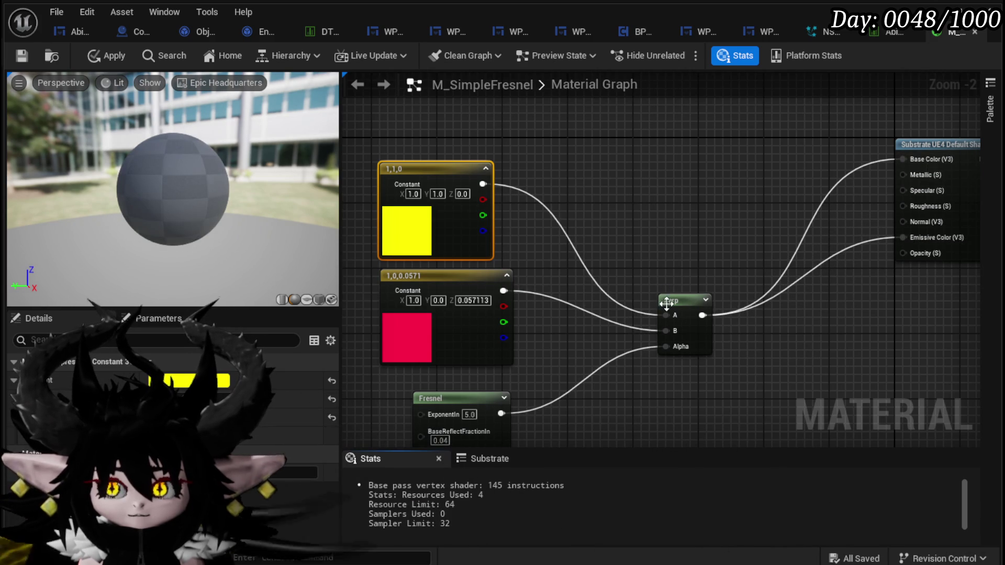
left_click_drag(678, 303, 630, 205)
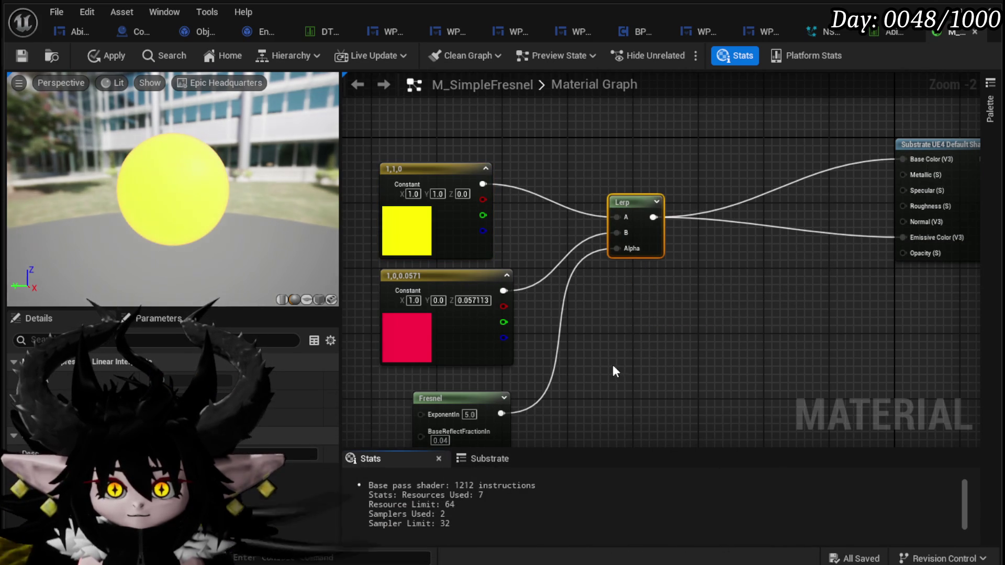
mouse_move(763, 335)
left_mouse_down()
mouse_move(829, 301)
mouse_move(823, 230)
left_mouse_up()
left_click_drag(738, 253, 633, 316)
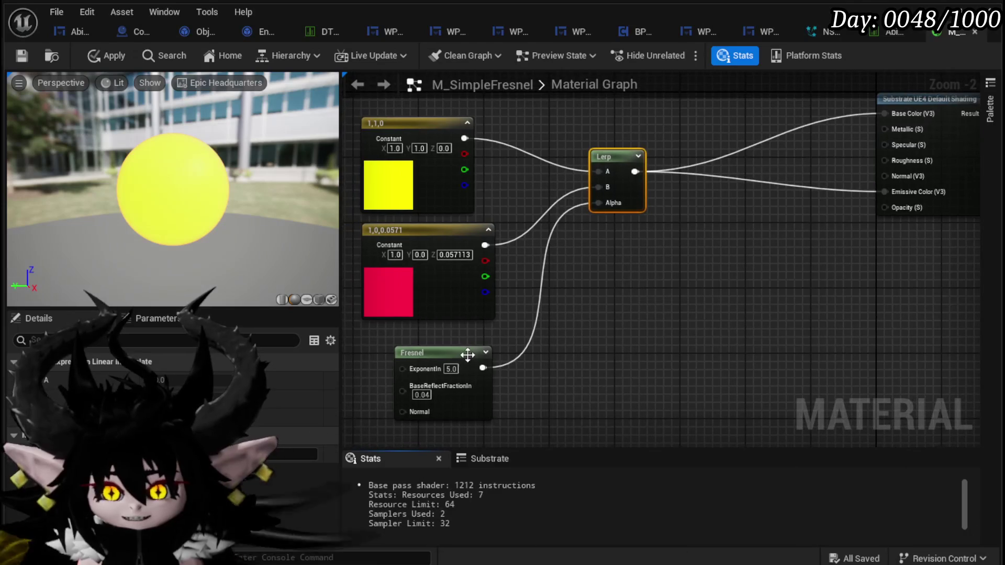
left_click_drag(467, 356, 457, 348)
left_click_drag(586, 330, 632, 303)
scroll(633, 302, "up", 2)
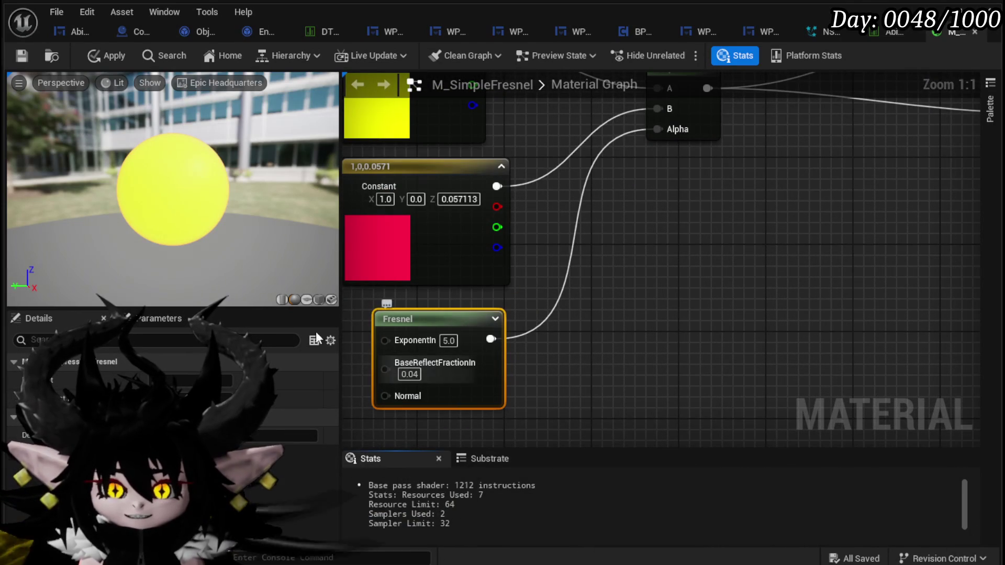
scroll(127, 197, "up", 5)
scroll(168, 208, "down", 4)
left_click(395, 234)
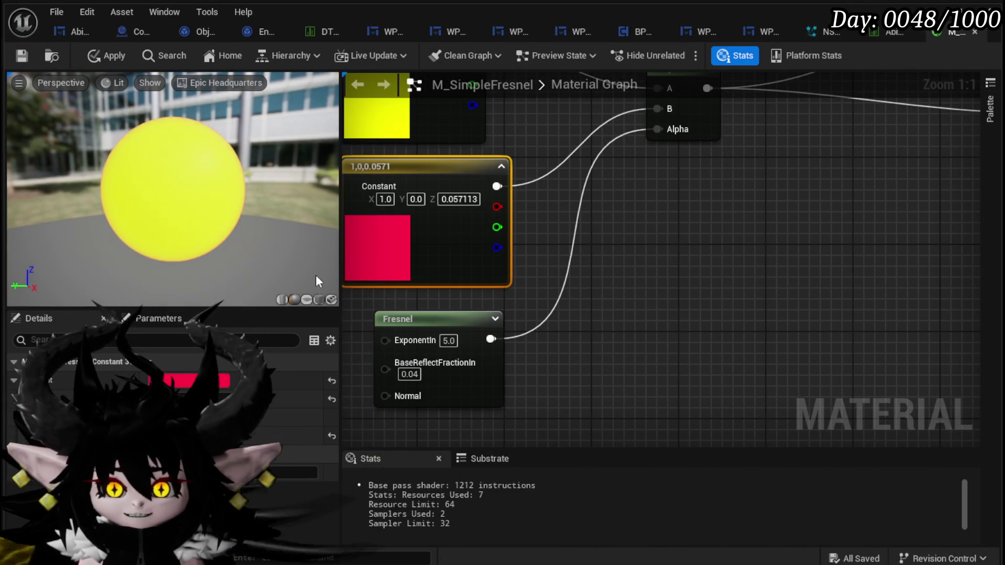
Set the red constant's color back to black (0,0,0) in the Color Picker.
left_click(175, 382)
left_click(359, 521)
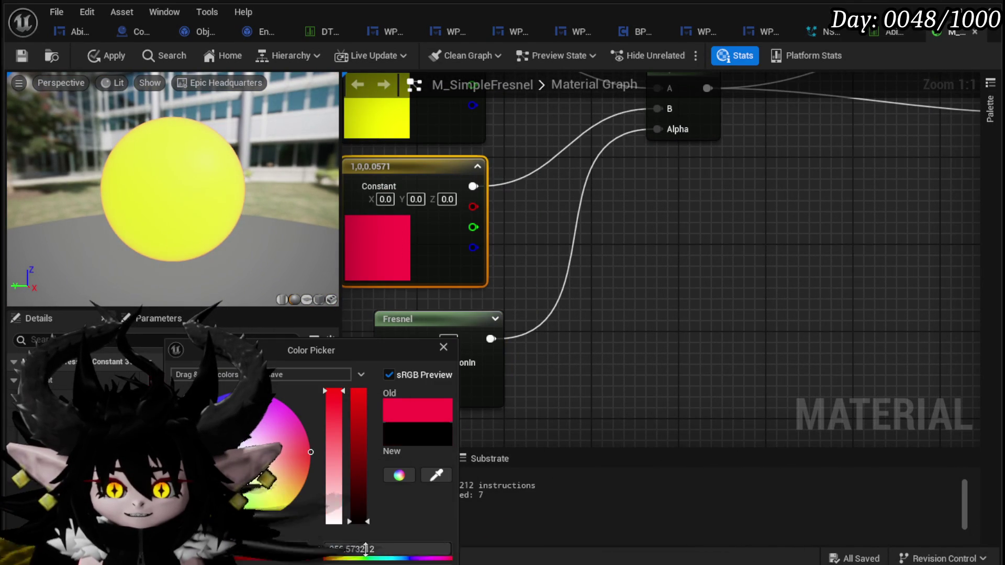
left_click(683, 294)
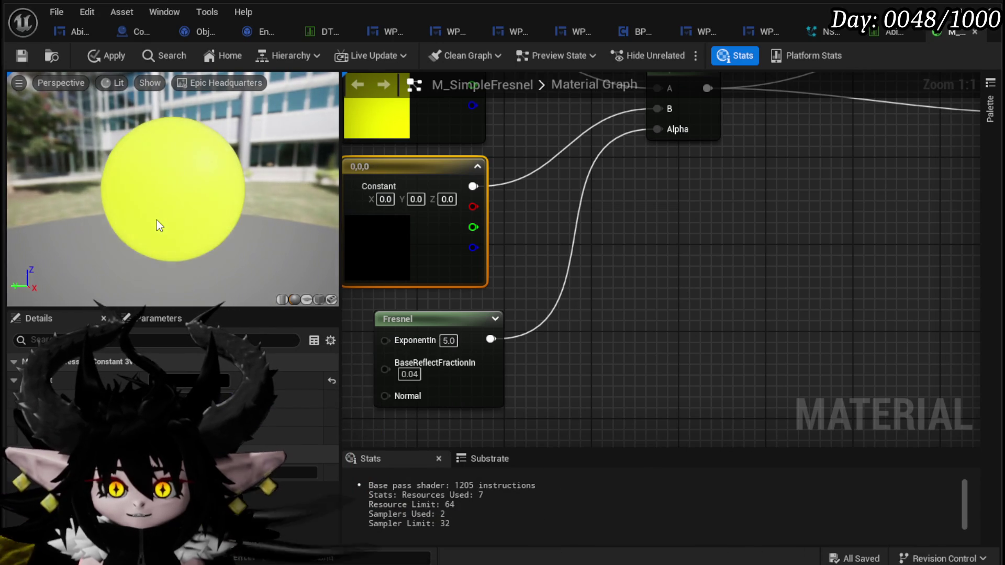
scroll(156, 225, "up", 5)
scroll(157, 221, "down", 5)
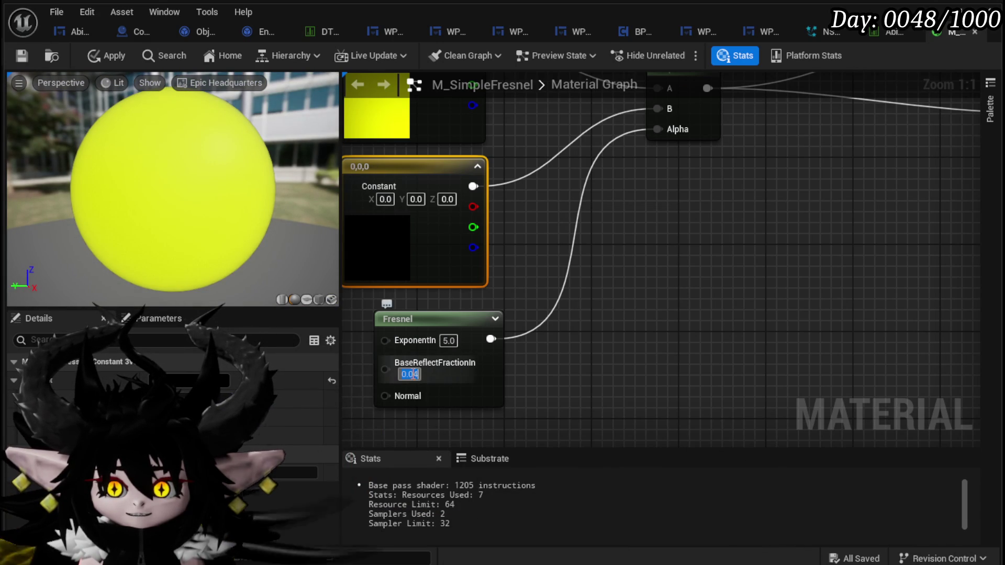
Tune the Fresnel ExponentIn value, trying 3 and 1 before settling on 0.1.
left_click(448, 341)
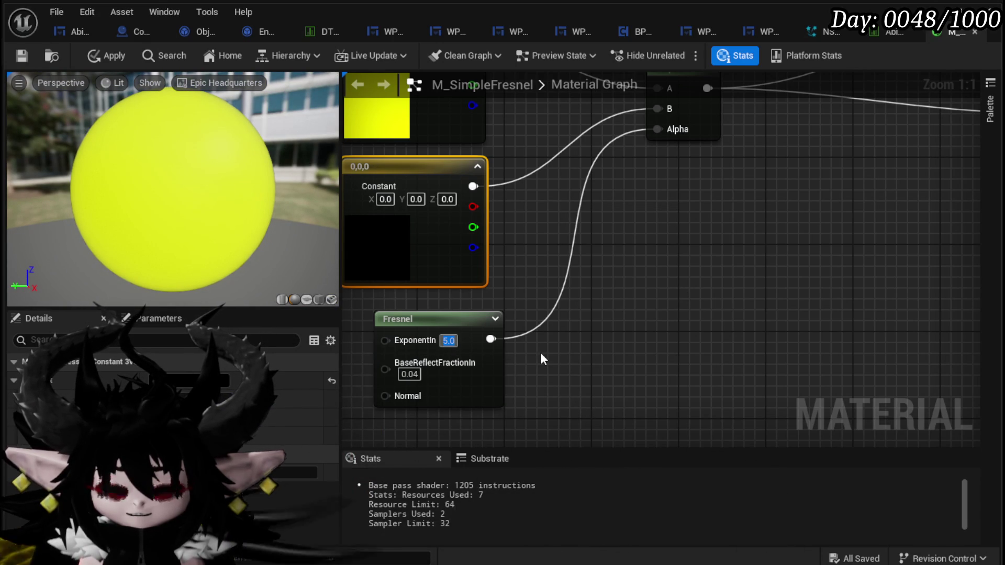
type("3")
key("Return")
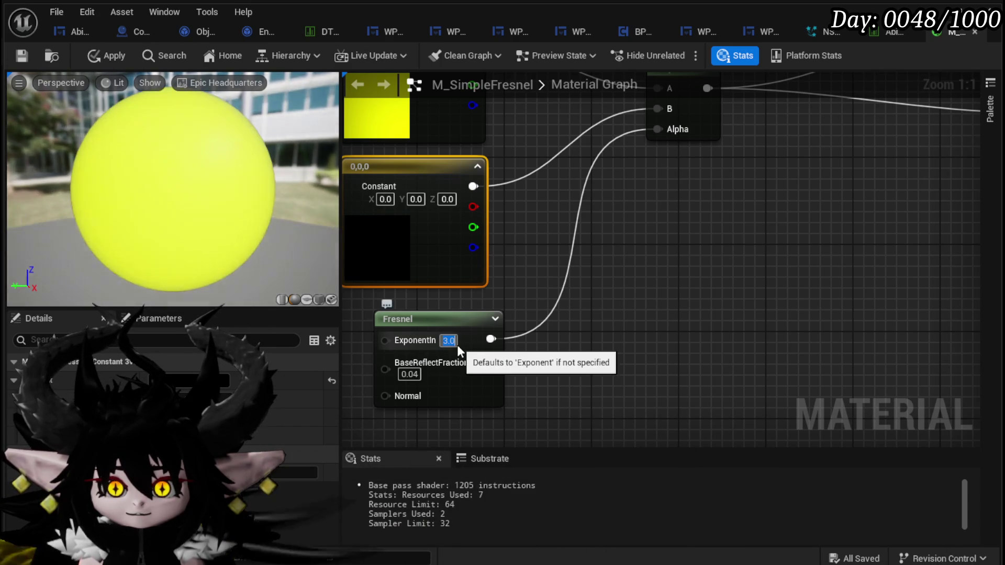
left_click(454, 343)
type("1")
key("Return")
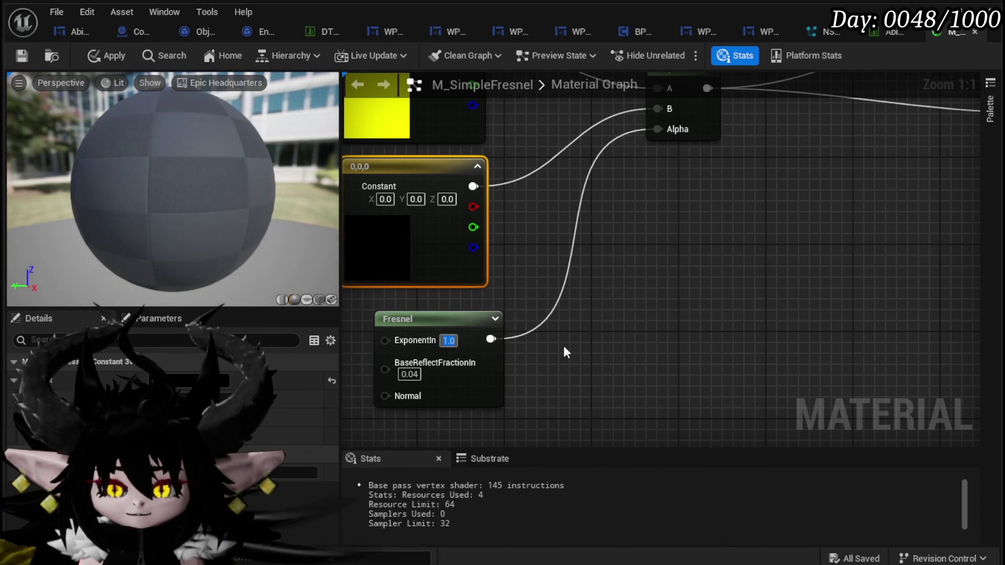
type("0.1")
key("Return")
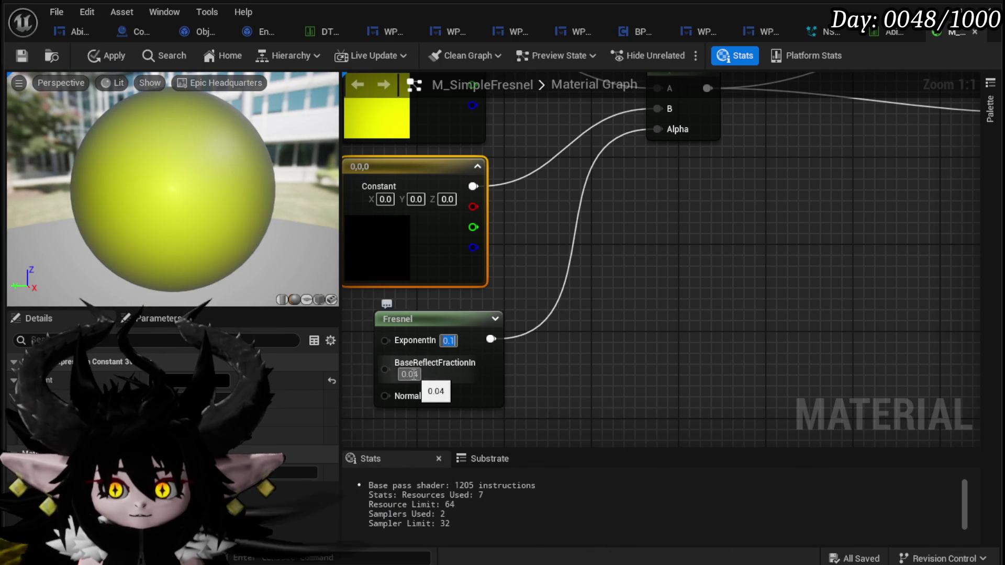
type("0")
Set Fresnel BaseReflectFractionIn to 0.00004.
key("Return")
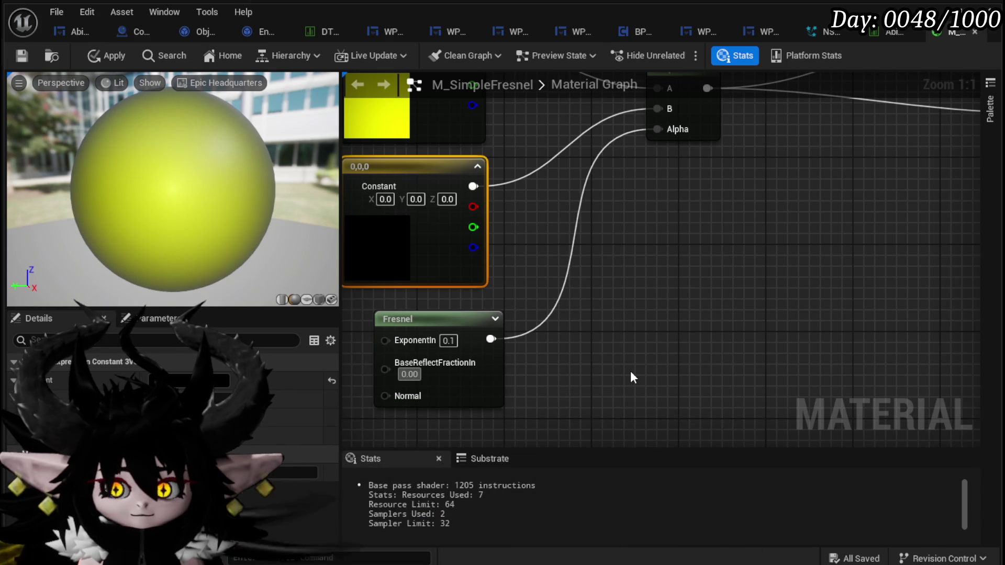
type("4")
key("Return")
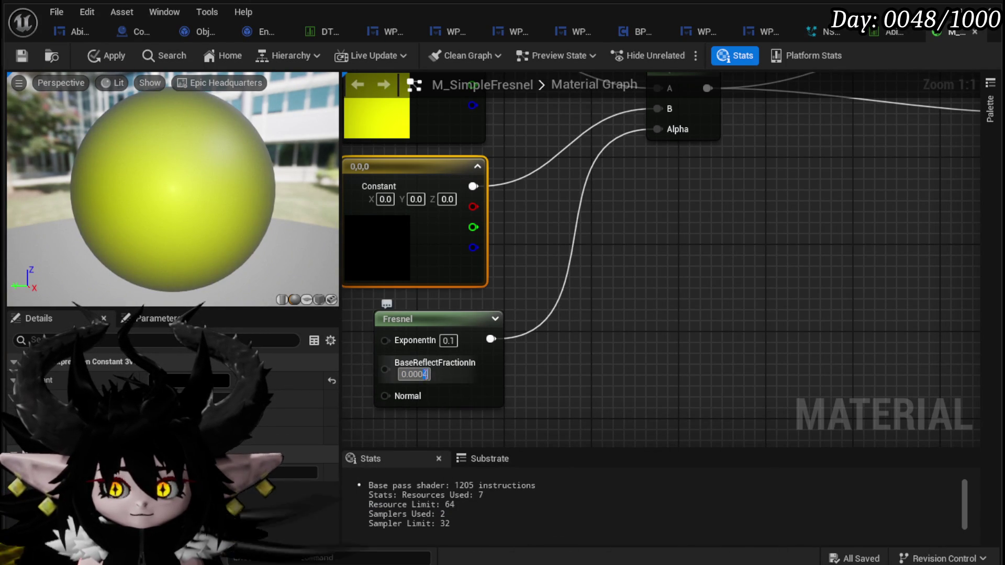
type("0")
key("Return")
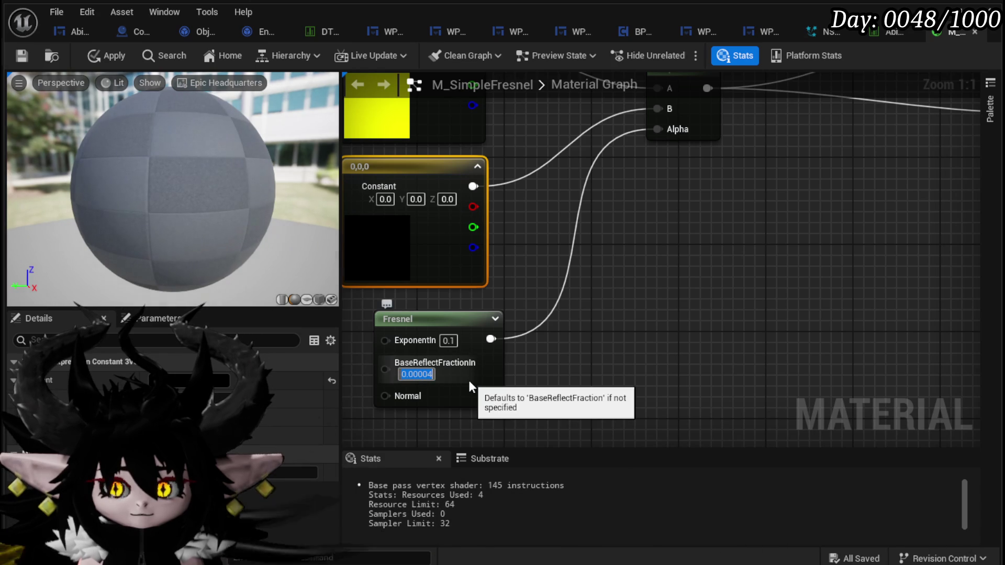
Select the yellow 1,1,0 constant, check the yellow preview sphere, and apply the edits to M_SimpleFresnel.
mouse_move(705, 218)
left_mouse_down()
mouse_move(768, 241)
mouse_move(782, 181)
mouse_move(670, 334)
left_mouse_up()
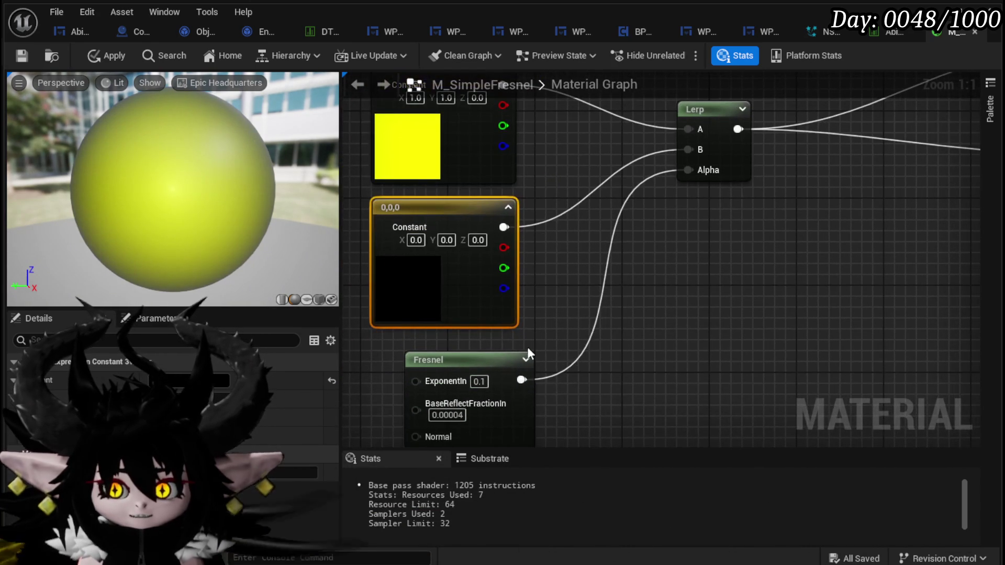
left_click(487, 353)
left_click_drag(487, 353, 487, 308)
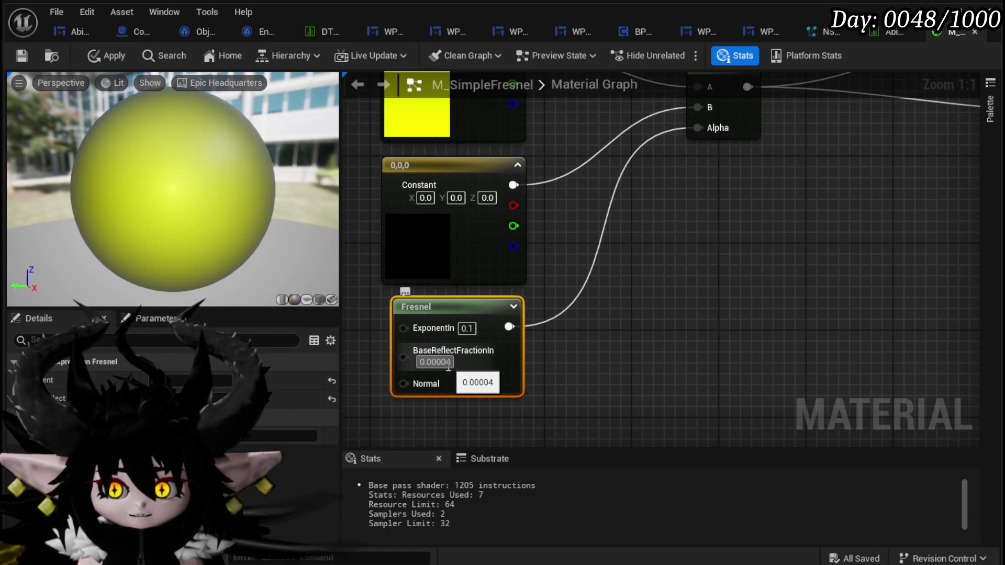
left_click_drag(618, 176, 634, 273)
left_click(480, 215)
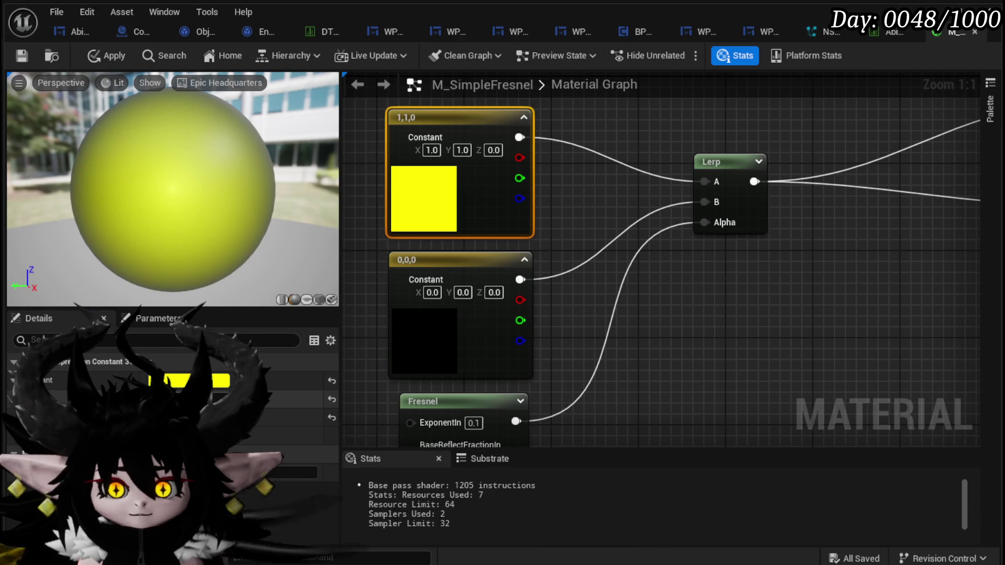
mouse_move(651, 410)
left_mouse_down()
mouse_move(677, 325)
mouse_move(667, 320)
mouse_move(668, 330)
left_mouse_up()
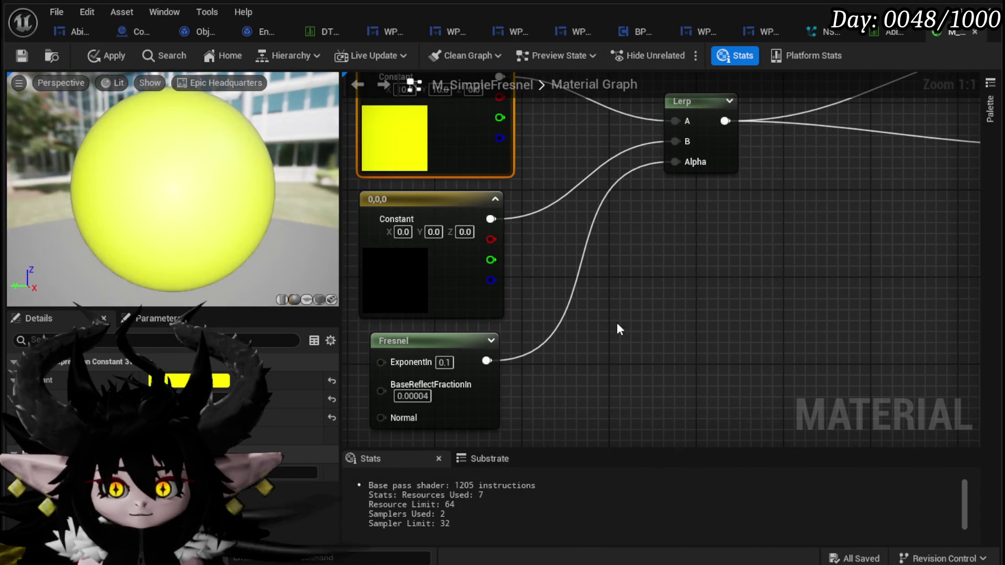
left_click_drag(158, 270, 151, 256)
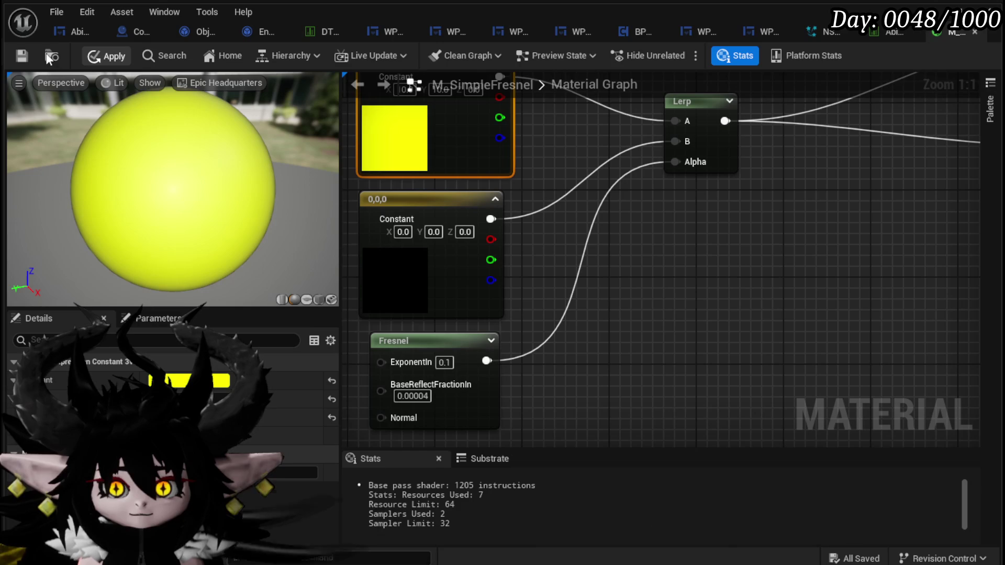
left_click(26, 51)
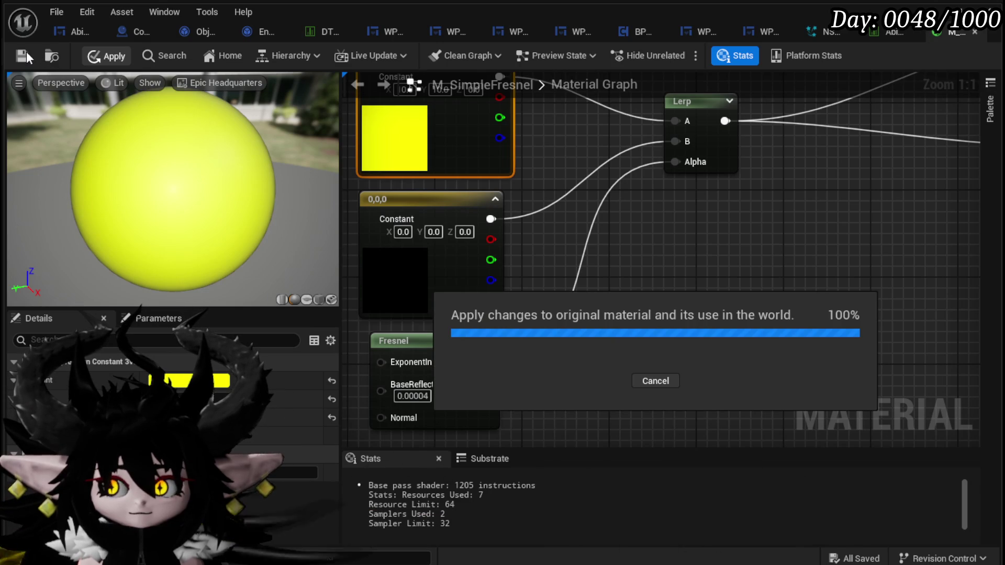
mouse_move(796, 200)
left_mouse_down()
mouse_move(610, 291)
mouse_move(378, 354)
mouse_move(419, 348)
left_mouse_up()
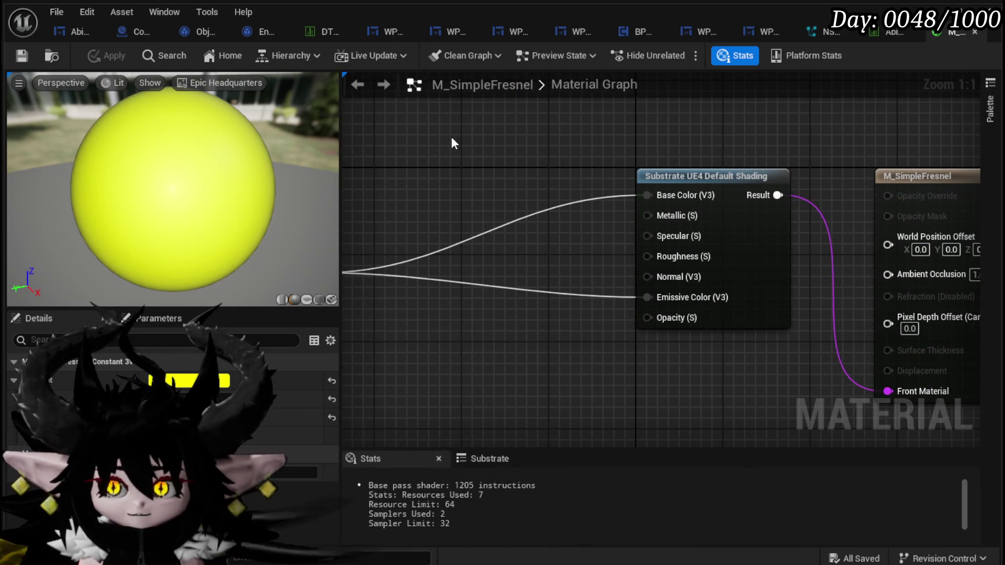
Add two scalar constants and wire one into Metallic with a value of 1.
left_click(443, 120)
left_click(441, 187)
left_click_drag(523, 143, 656, 219)
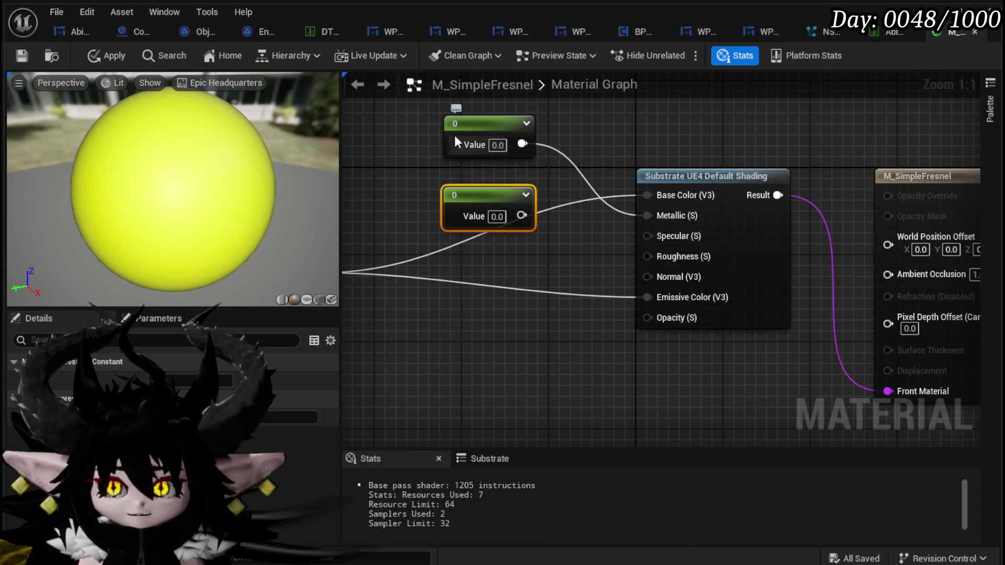
left_click_drag(483, 125, 458, 125)
left_click(473, 144)
type("1")
key("Return")
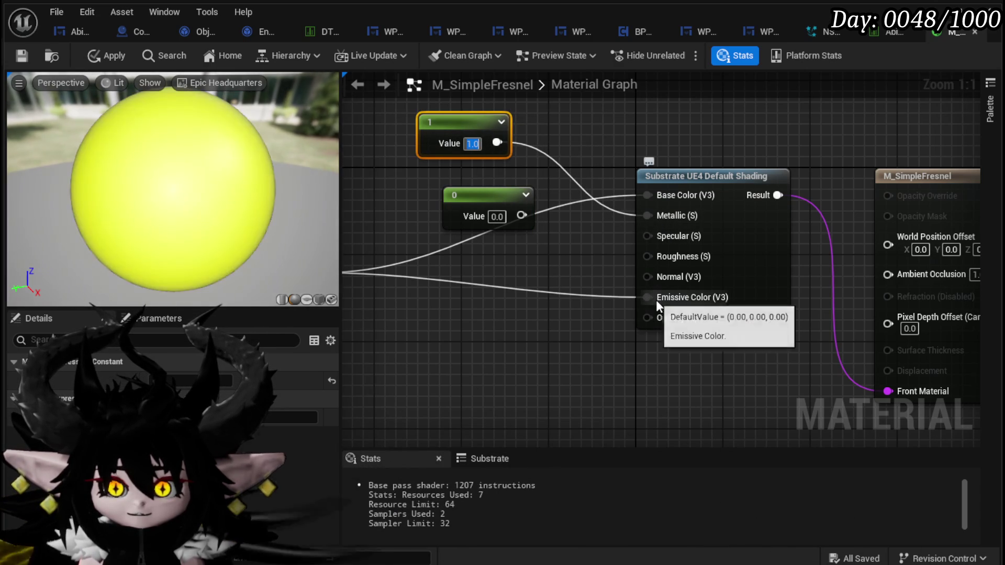
Disconnect Emissive Color, feed a 0.2 constant into Roughness and a duplicated constant into Specular.
left_click(658, 301, "alt")
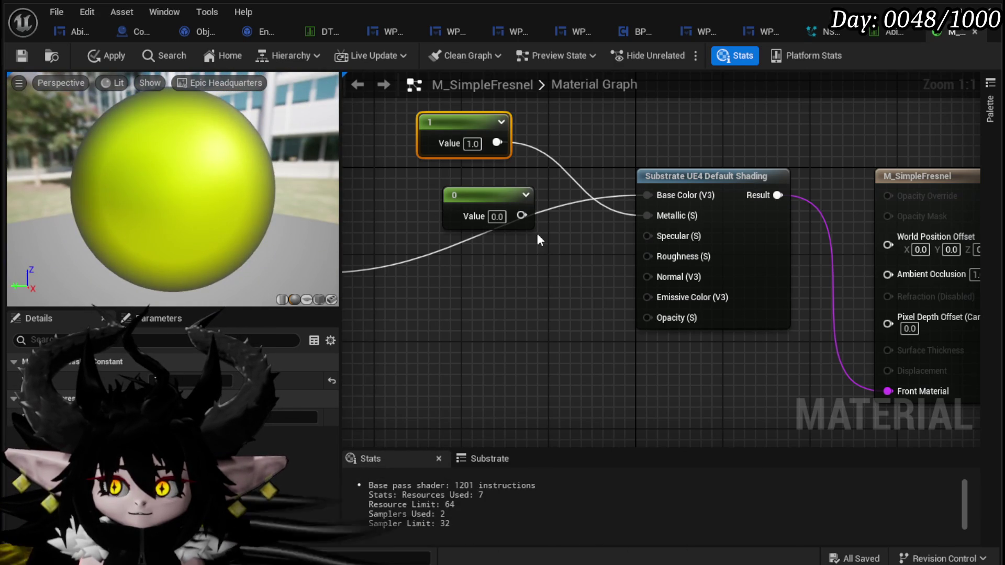
left_click_drag(653, 252, 650, 255)
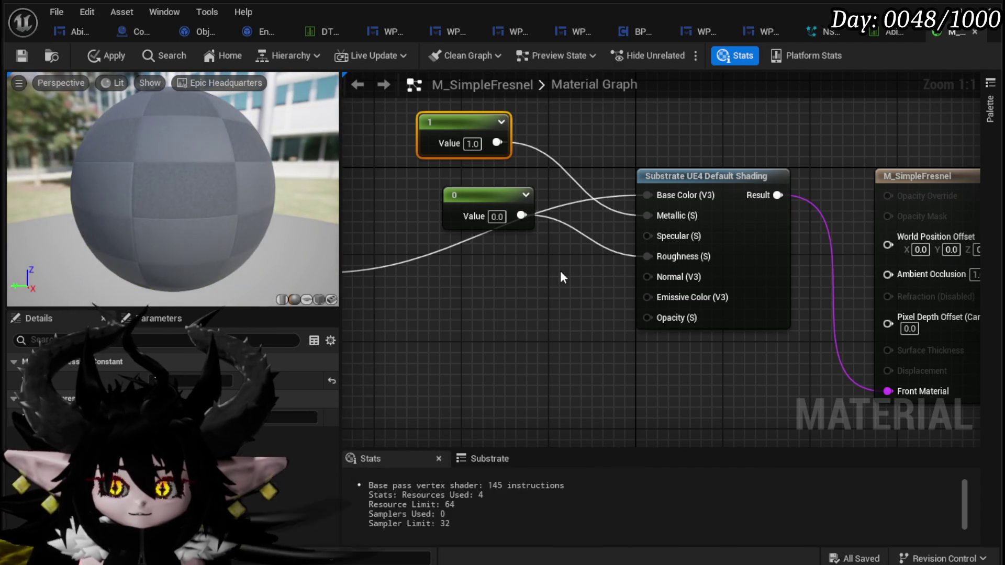
left_click_drag(497, 195, 470, 199)
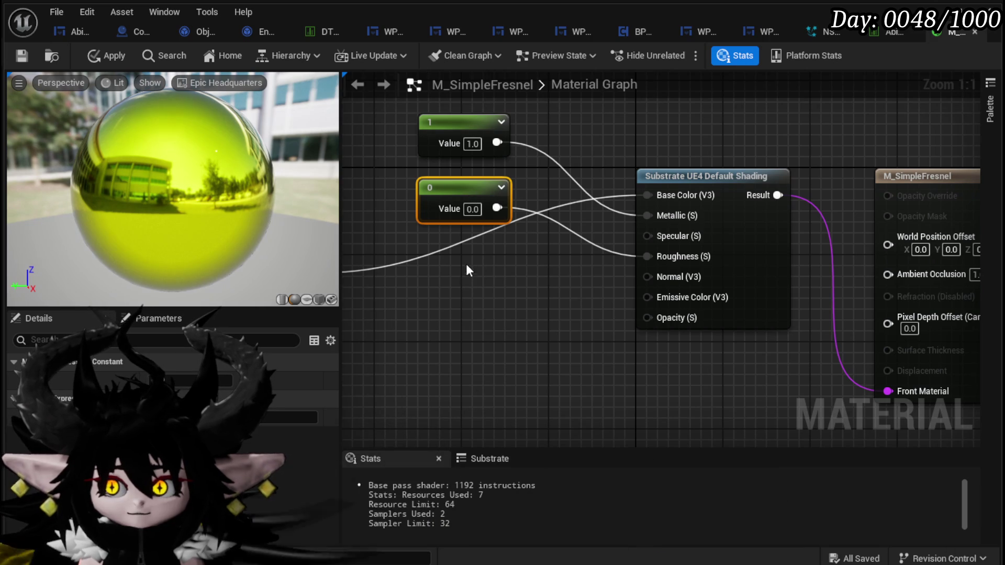
key("ctrl+c")
key("ctrl+v")
left_click_drag(519, 284, 647, 236)
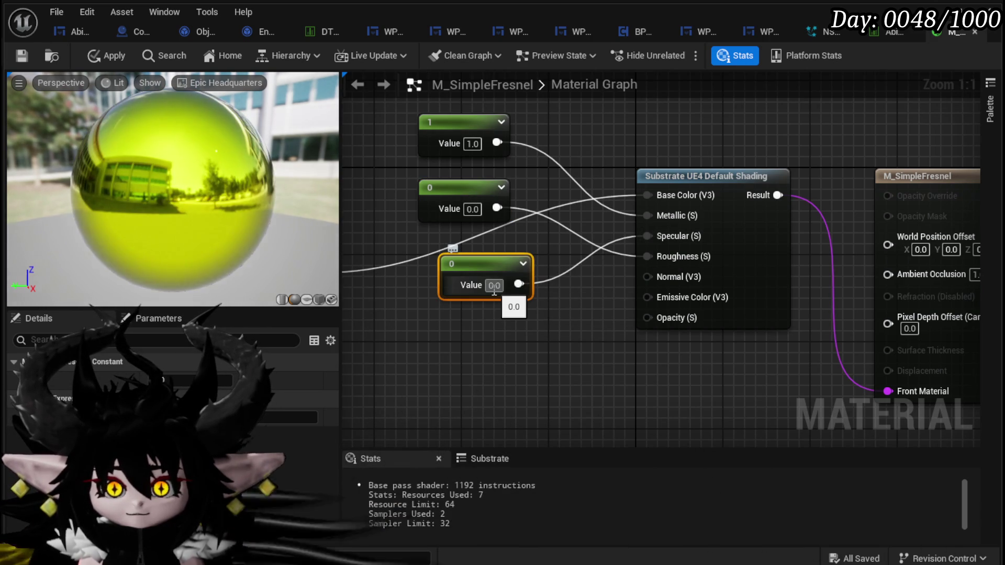
left_click(472, 209)
type("0.2")
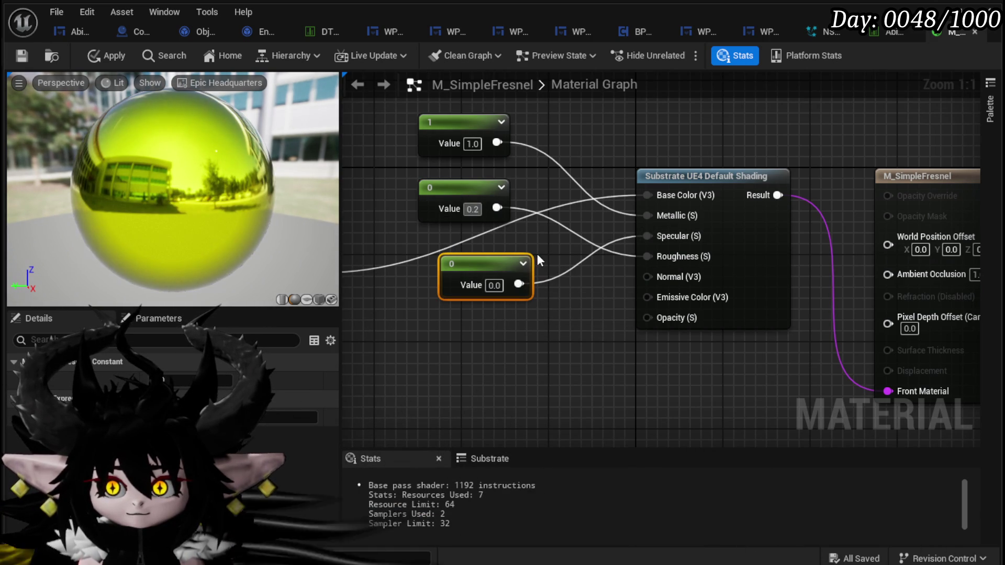
left_click(539, 257)
mouse_move(488, 270)
left_mouse_down()
mouse_move(476, 260)
mouse_move(551, 218)
mouse_move(809, 185)
mouse_move(882, 100)
mouse_move(623, 302)
mouse_move(628, 318)
mouse_move(498, 351)
mouse_move(744, 316)
mouse_move(398, 338)
left_mouse_up()
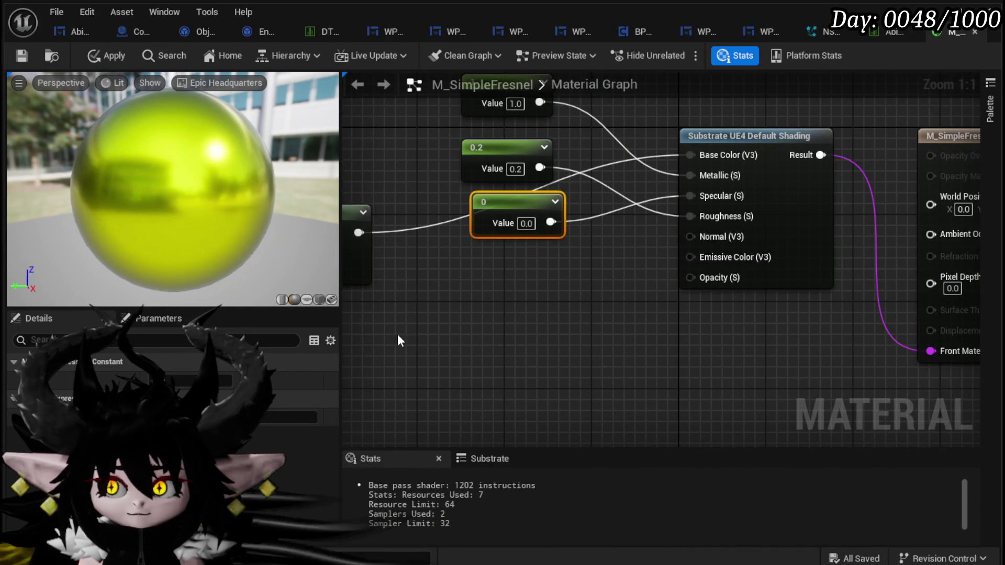
Inspect the glossy highlight in the preview and apply the edits to M_SimpleFresnel.
mouse_move(543, 312)
left_mouse_down()
mouse_move(754, 305)
mouse_move(743, 285)
mouse_move(803, 285)
mouse_move(778, 224)
mouse_move(473, 262)
mouse_move(599, 215)
mouse_move(400, 229)
mouse_move(753, 252)
left_mouse_up()
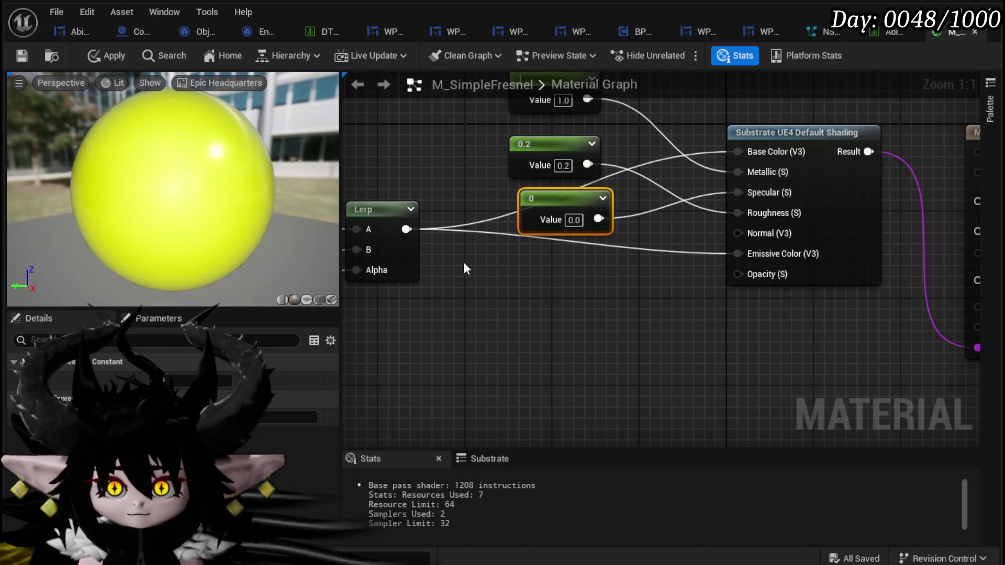
left_click_drag(161, 119, 162, 120)
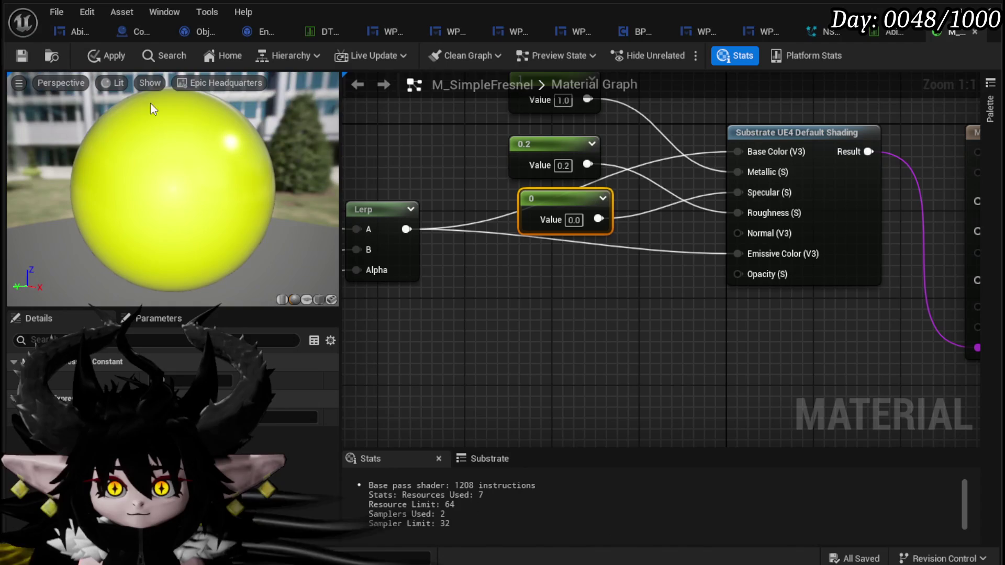
left_click(114, 55)
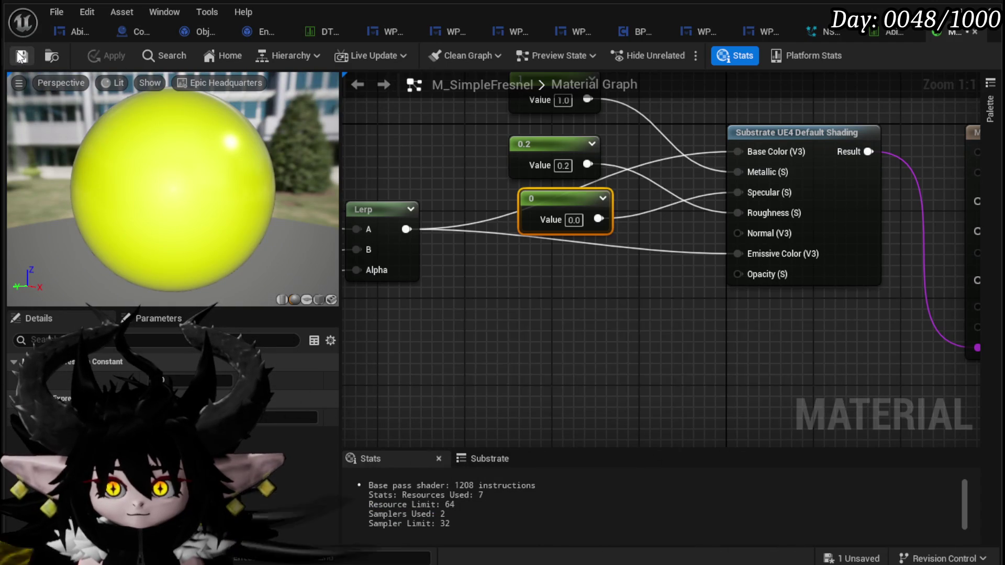
left_click(825, 31)
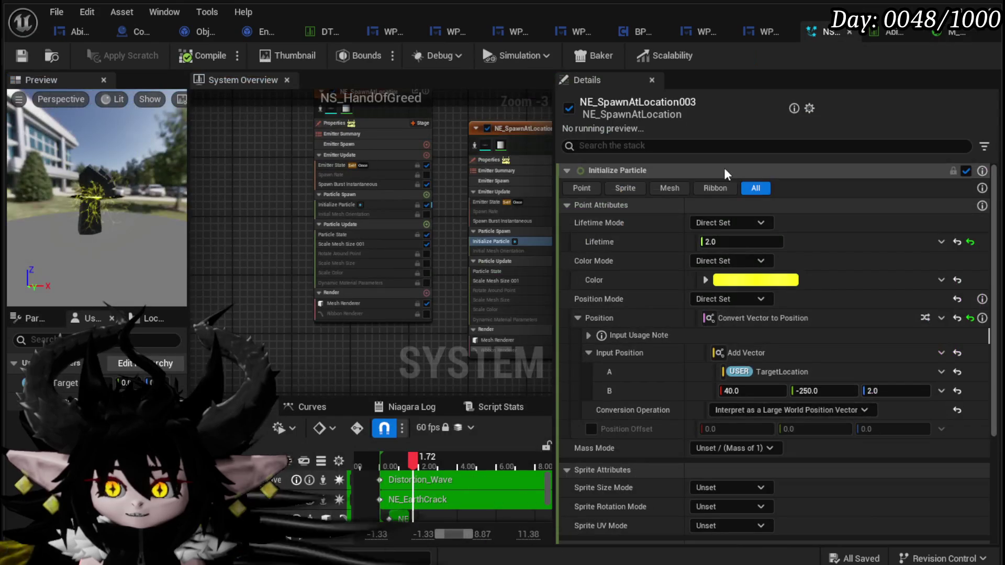
Select the Mesh Renderer of the NE_SpawnAtLocation emitter in NS_HandOfGreed.
left_click(343, 304)
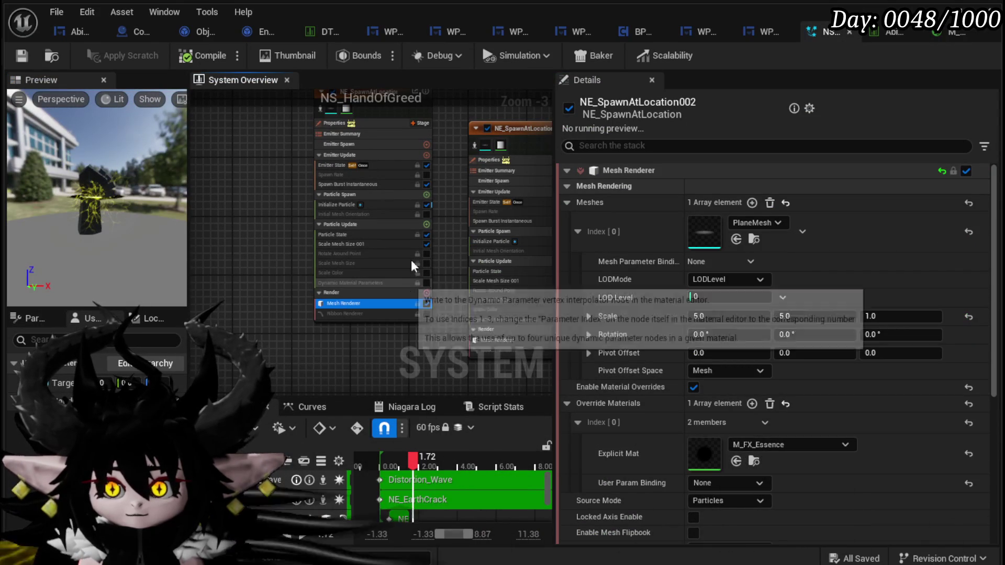
left_click_drag(424, 280, 225, 133)
scroll(424, 280, "up", 2)
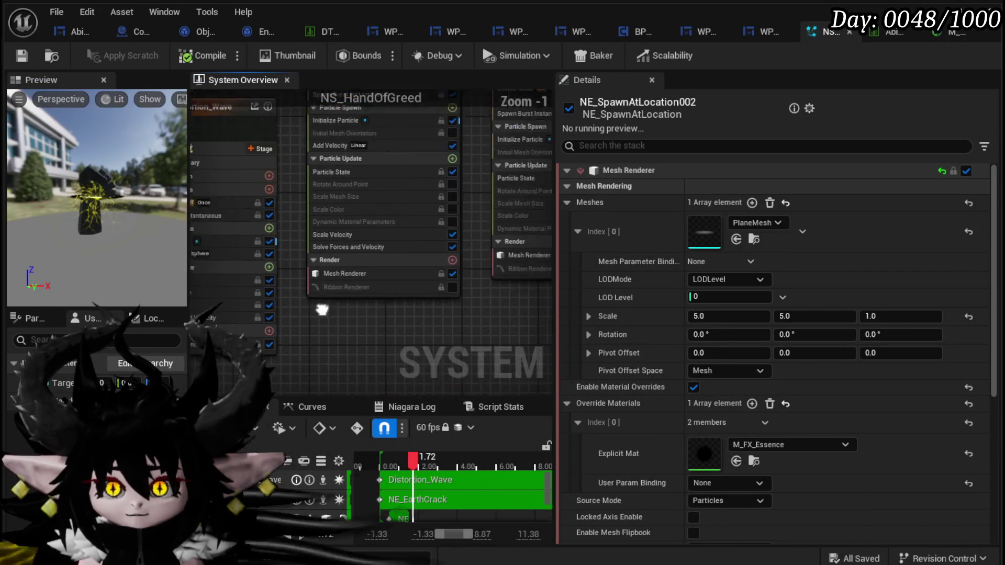
left_click_drag(303, 396, 271, 289)
left_click(271, 289)
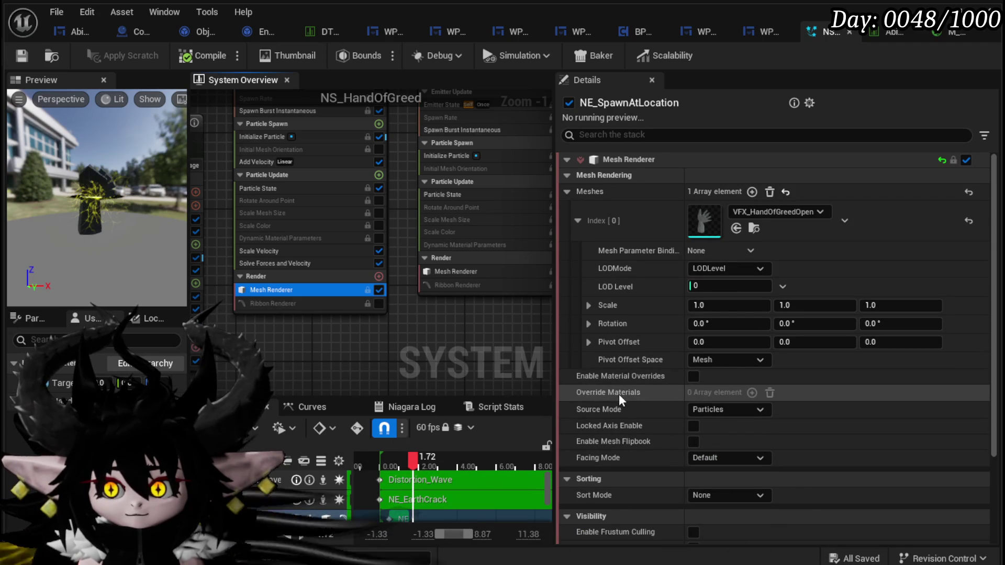
Enable Material Overrides, add one override slot, and assign M_SimpleFresnel to it.
left_click(693, 376)
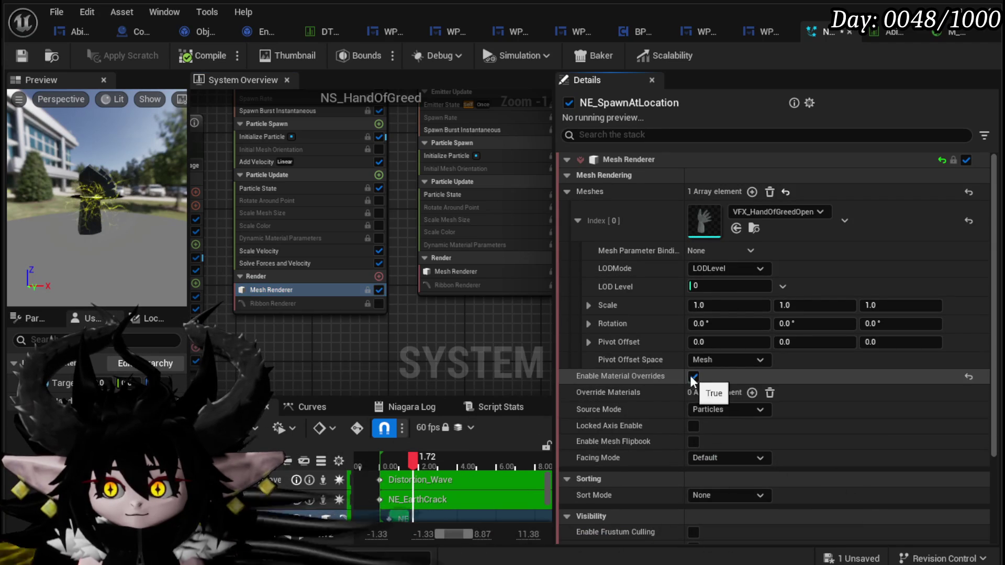
left_click(752, 393)
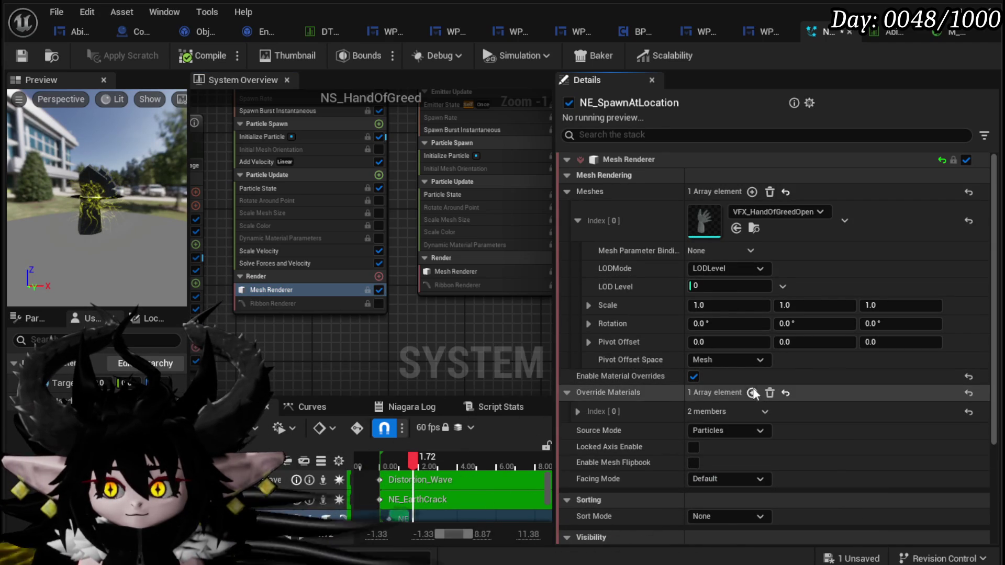
left_click(578, 412)
mouse_move(649, 563)
left_mouse_down()
mouse_move(651, 529)
mouse_move(707, 471)
mouse_move(705, 444)
mouse_move(688, 446)
left_mouse_up()
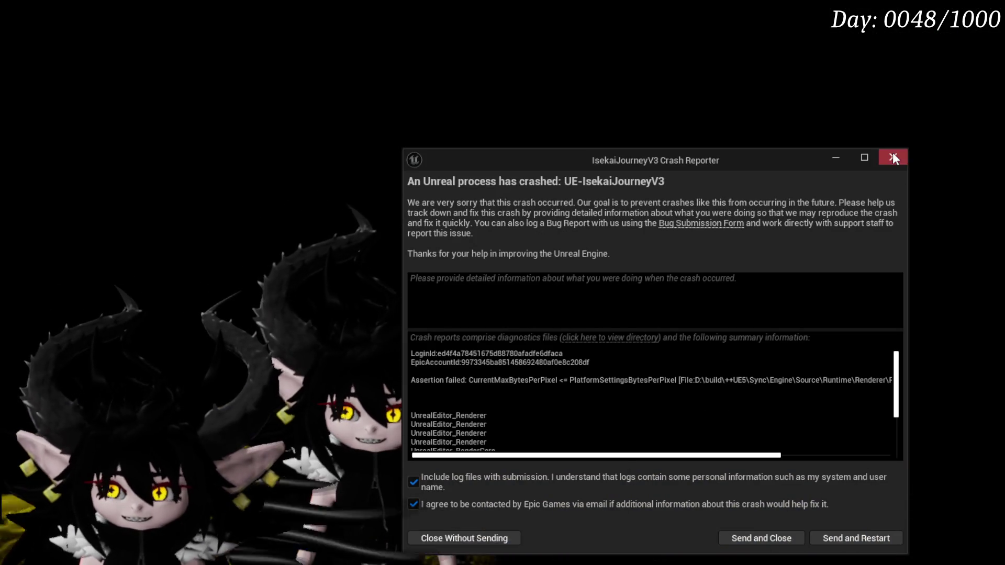
Close the Crash Reporter window for the CurrentMaxBytesPerPixel assertion failure.
left_click(893, 156)
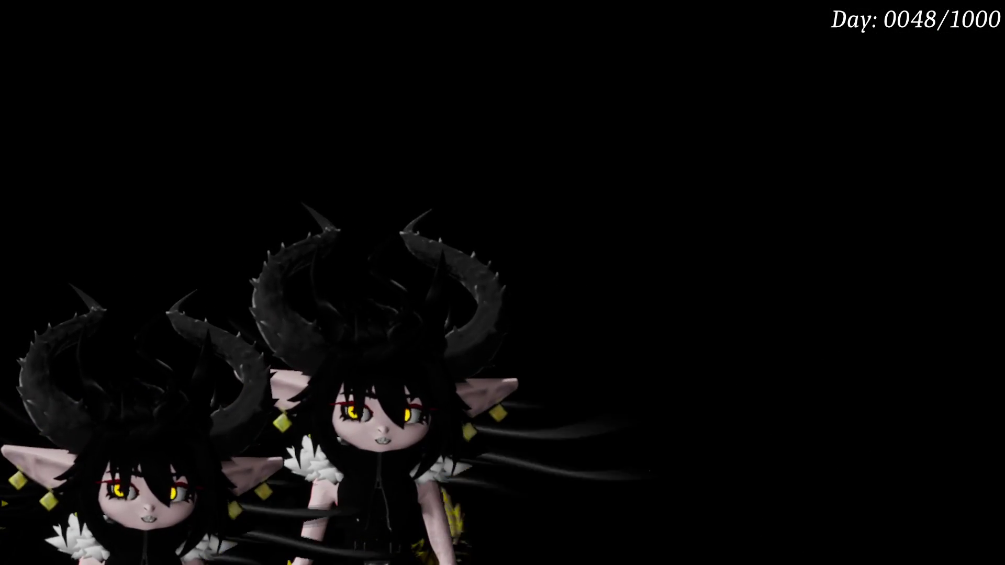
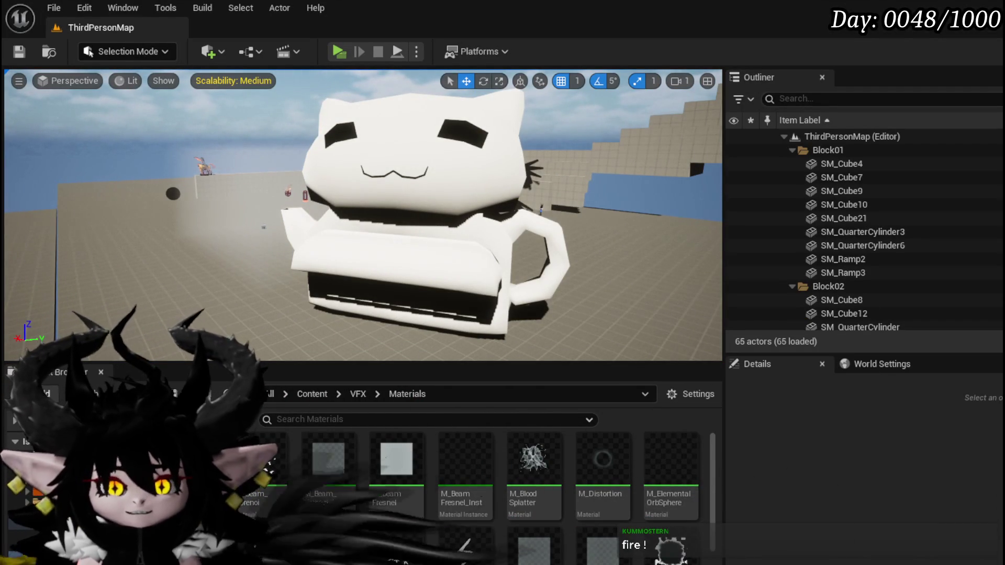
Load the L_DungeonCreationTest level from File > Recent Levels.
left_click(53, 8)
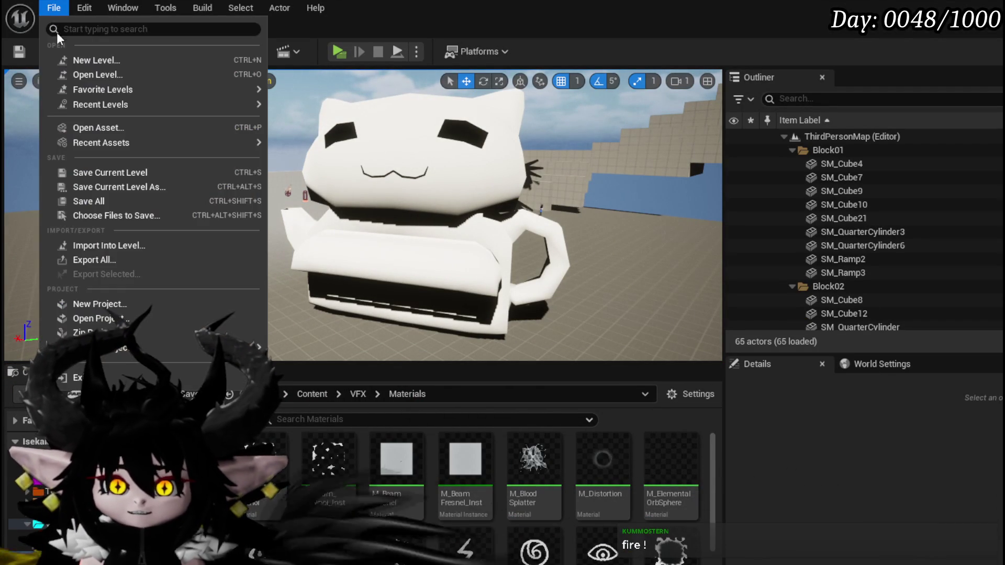
mouse_move(99, 105)
left_click(328, 126)
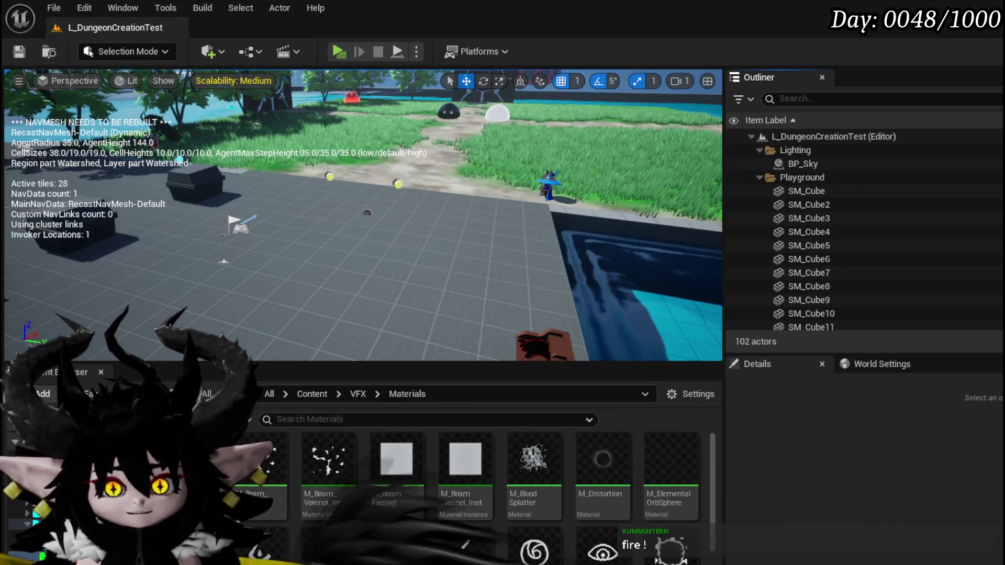
Save the modified packages and hide the navigation mesh overlay.
key("ctrl+s")
scroll(471, 487, "down", 1)
scroll(535, 503, "down", 3)
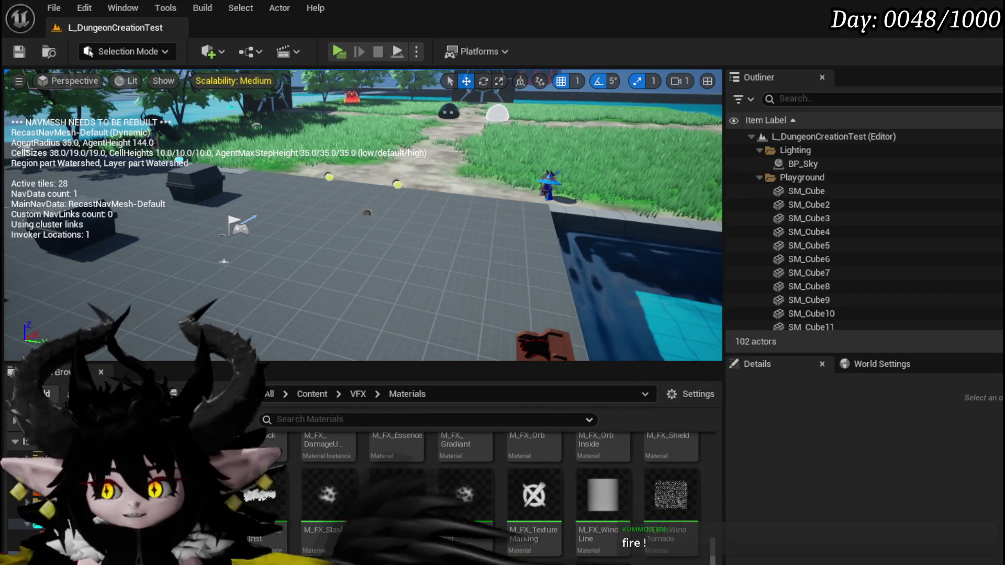
key("p")
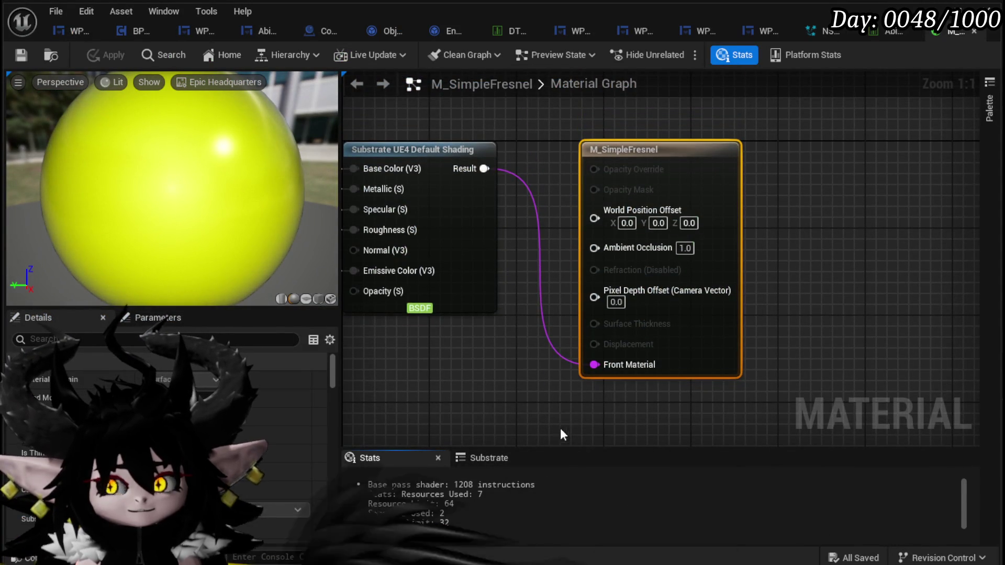
Switch to NS_HandOfGreed and select NE_SpawnAtLocation's Mesh Renderer.
left_click_drag(564, 436, 608, 389)
left_click(814, 32)
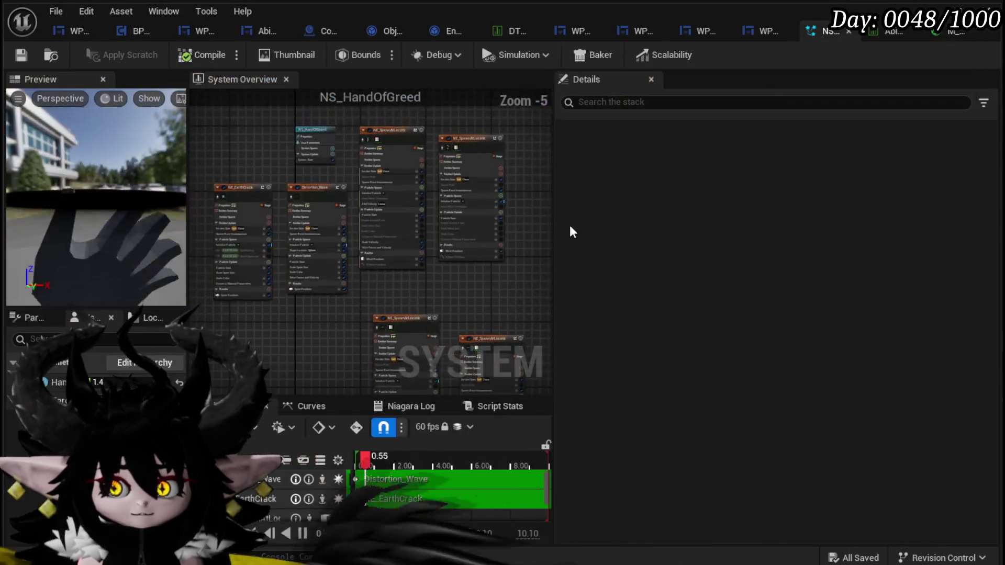
scroll(428, 276, "up", 3)
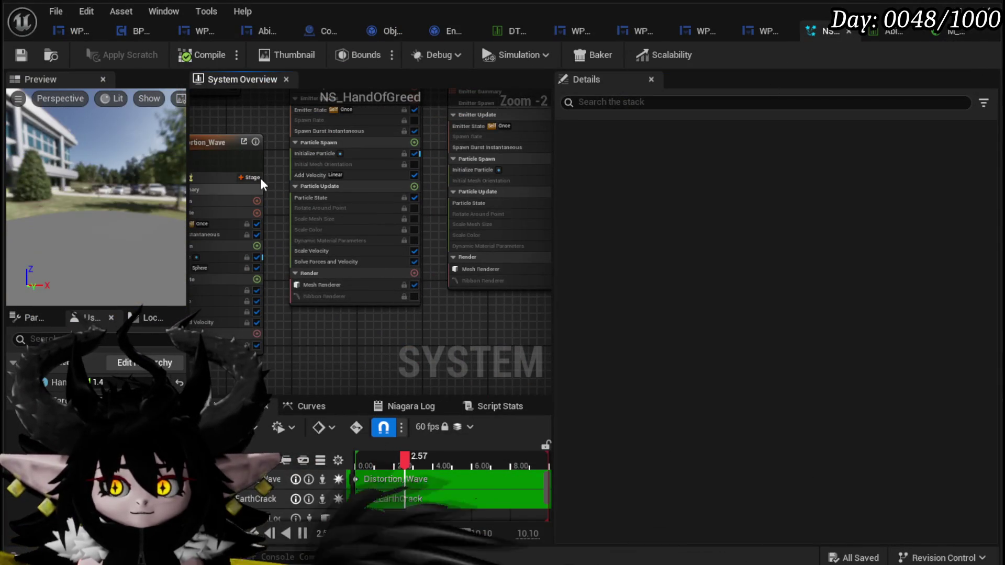
mouse_move(272, 160)
left_mouse_down()
mouse_move(271, 261)
mouse_move(290, 204)
mouse_move(286, 264)
mouse_move(303, 181)
left_mouse_up()
scroll(303, 180, "up", 3)
left_click(349, 344)
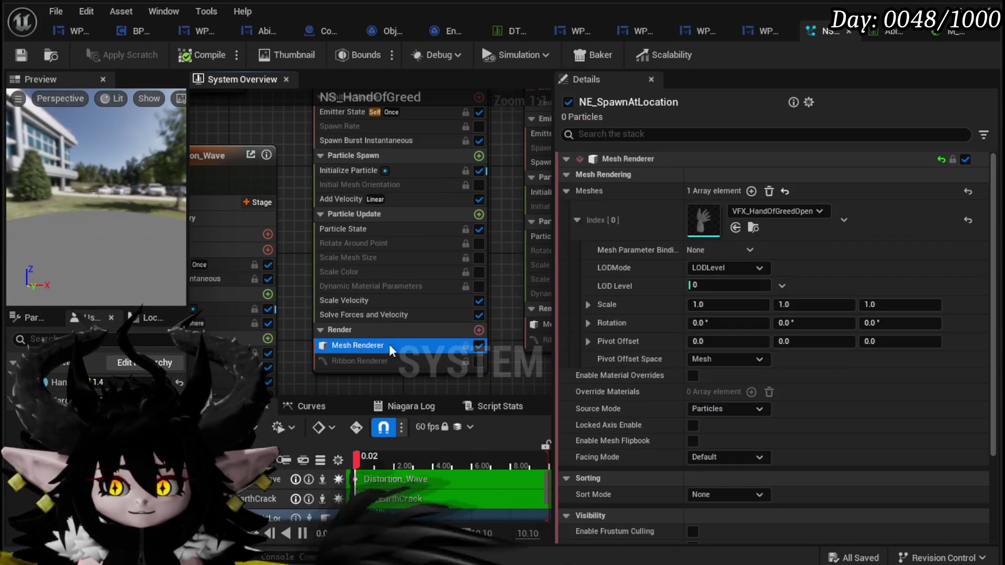
Enable material overrides, add one slot and set its Explicit Mat to M_SimpleFresnel.
left_click(692, 376)
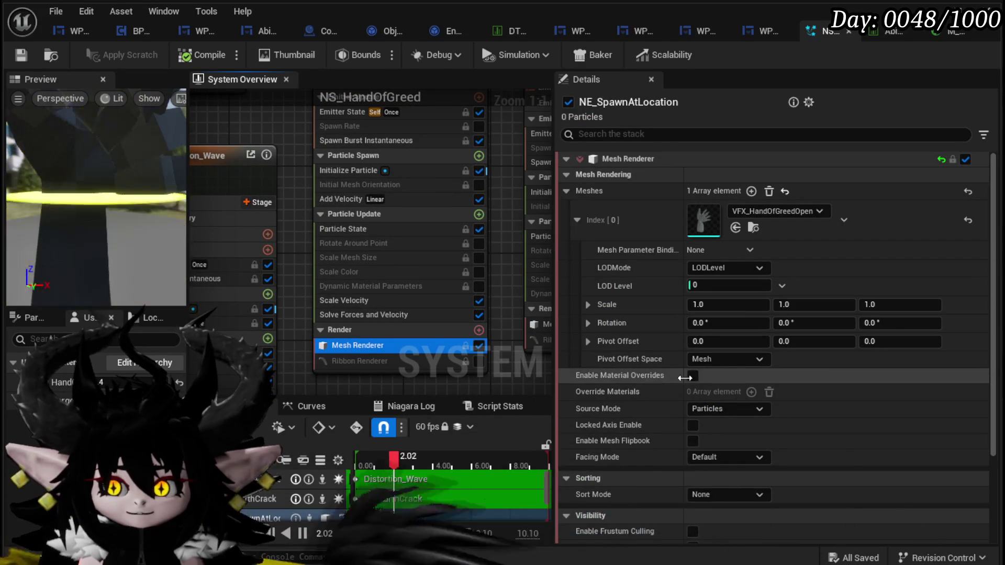
left_click(752, 393)
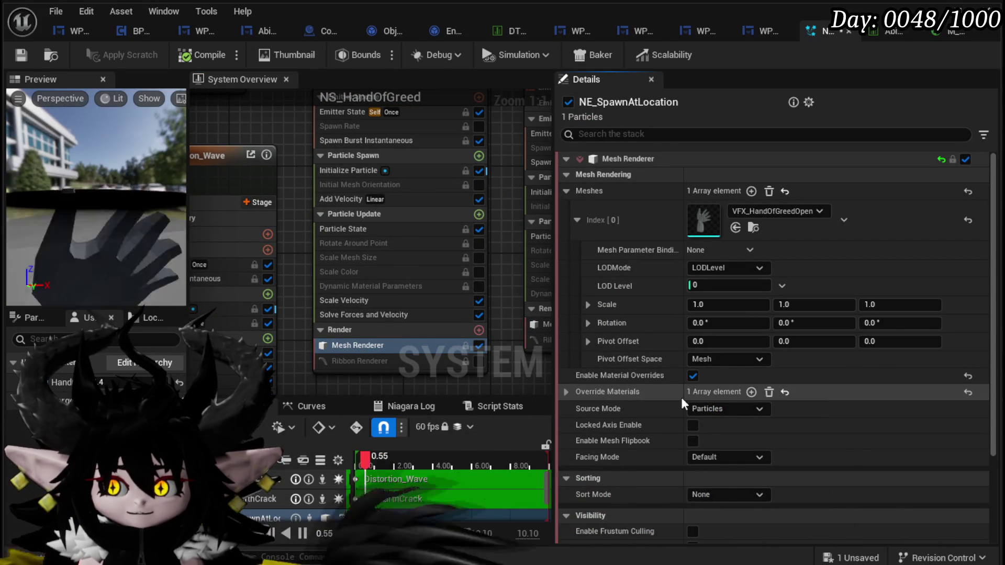
left_click(570, 390)
left_click(578, 413)
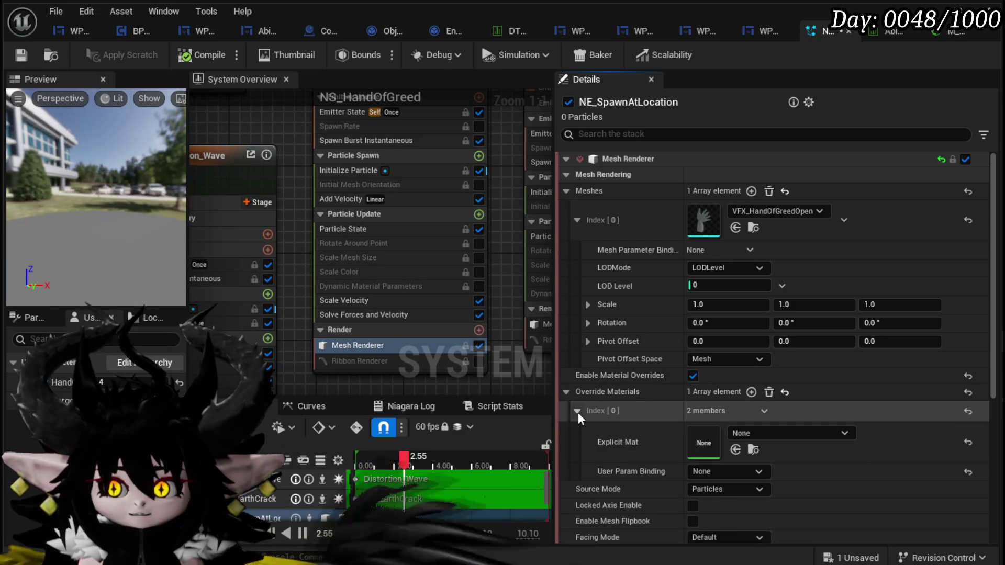
left_click(788, 434)
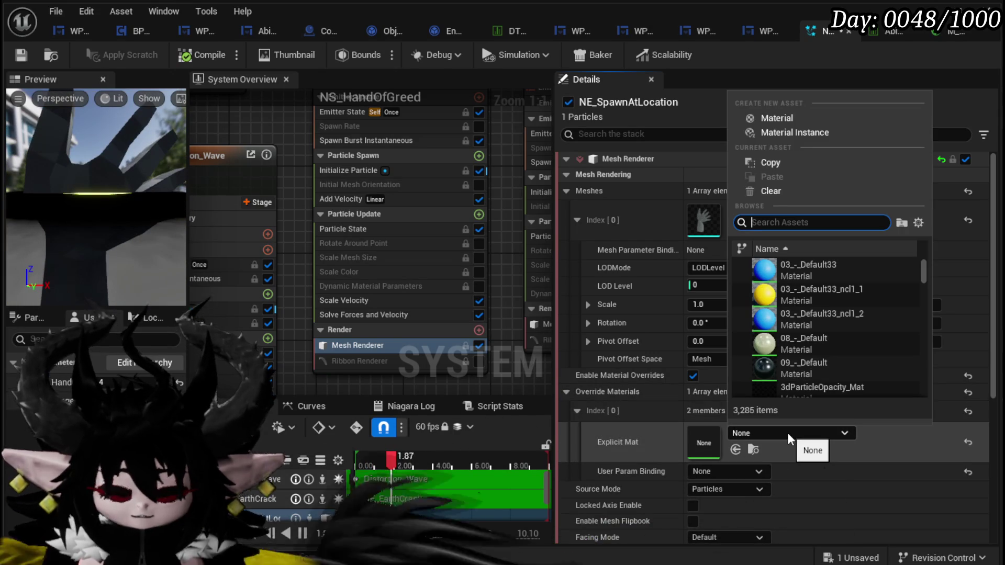
type("Smple Fres")
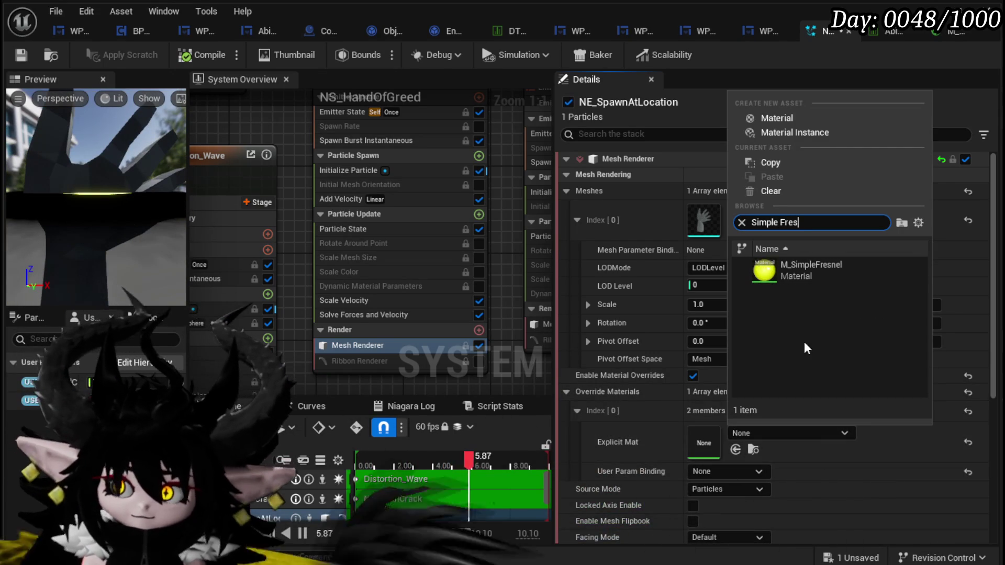
left_click(810, 273)
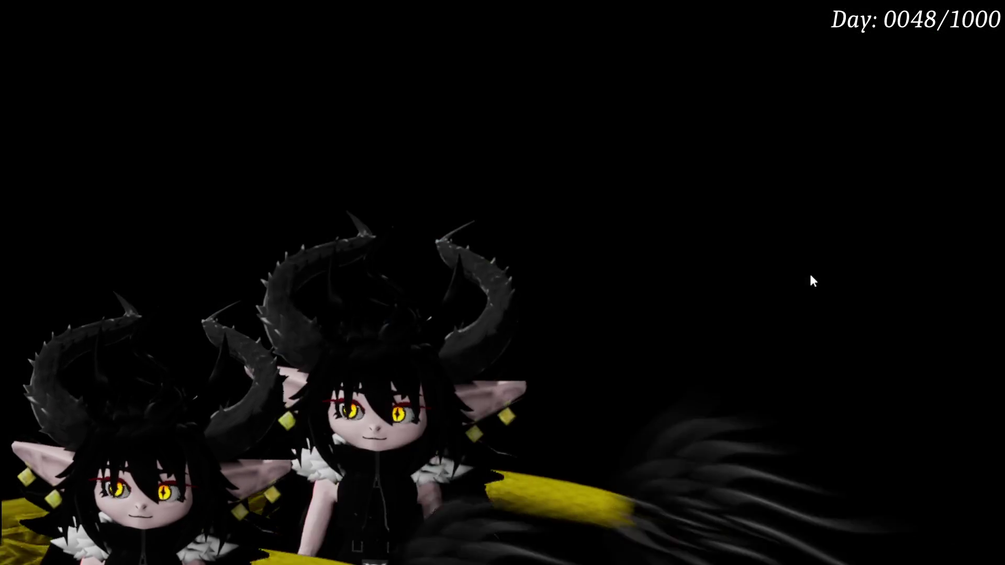
Close the Crash Reporter window.
left_click(893, 158)
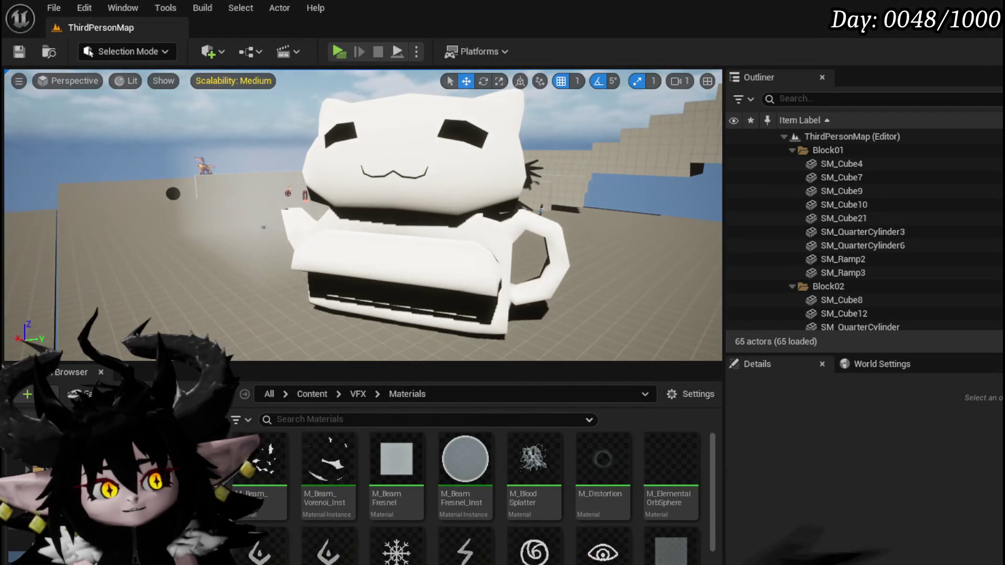
Reload L_DungeonCreationTest from Recent Levels and find M_SimpleFresnel in the Content Browser.
left_click(54, 9)
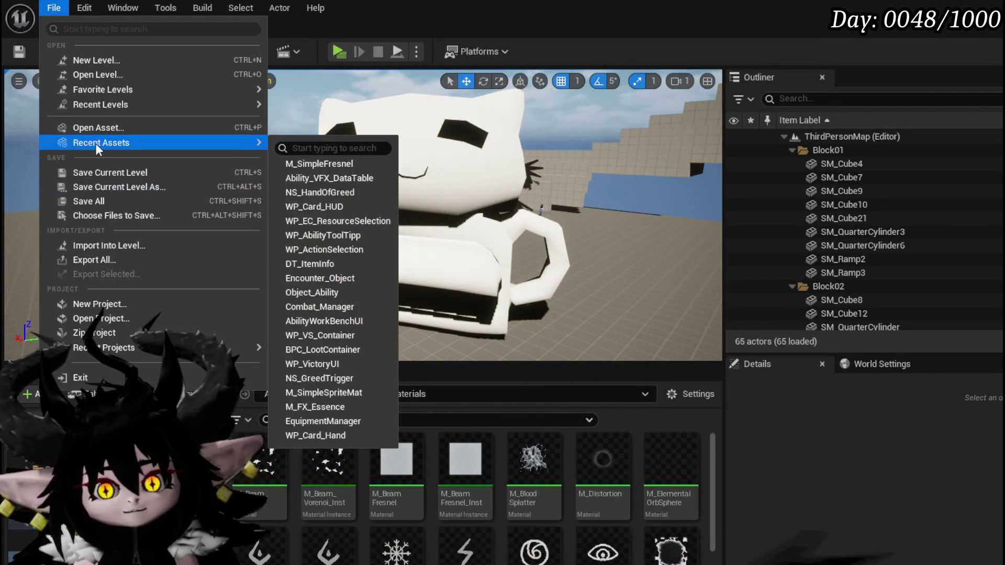
mouse_move(101, 107)
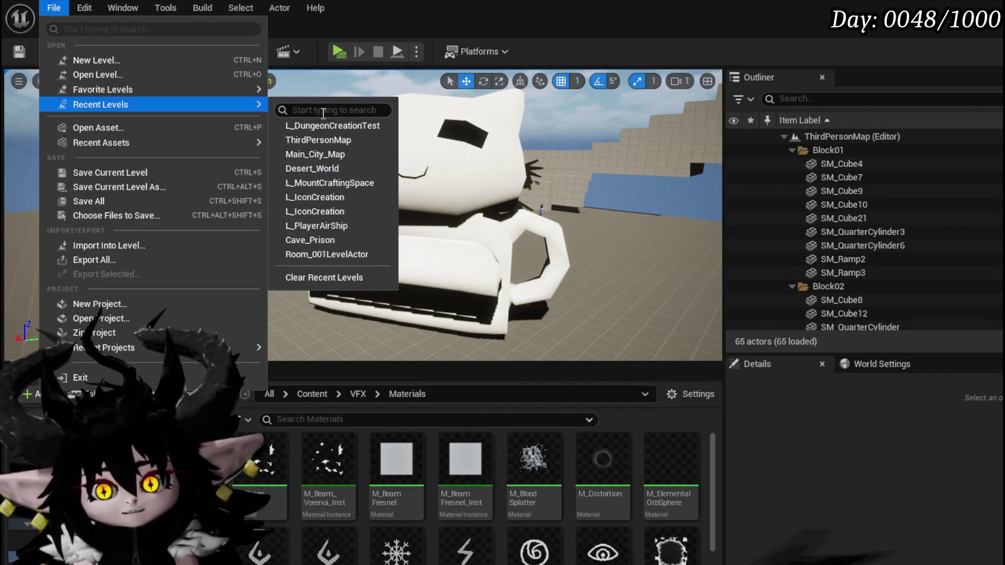
left_click(322, 130)
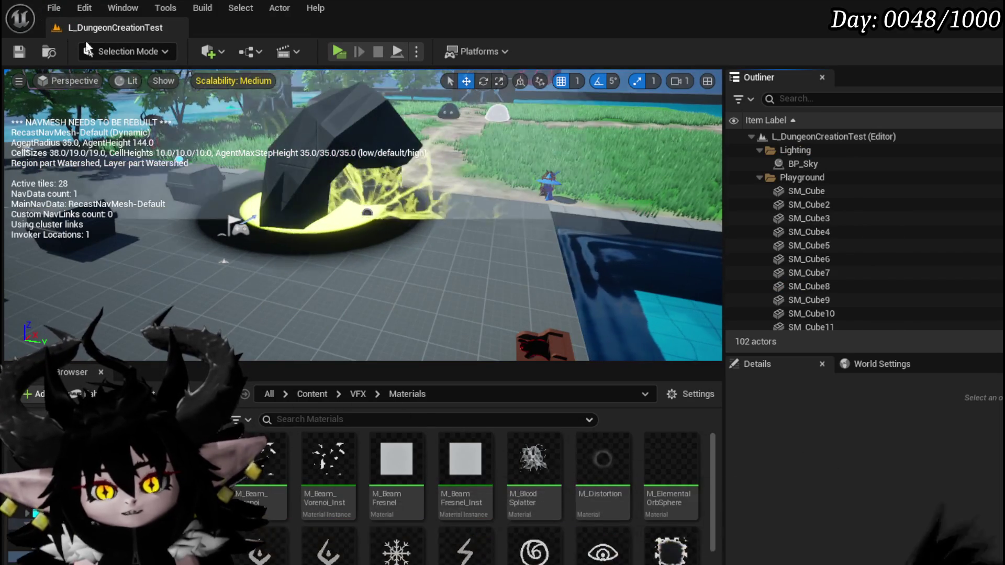
scroll(701, 545, "down", 5)
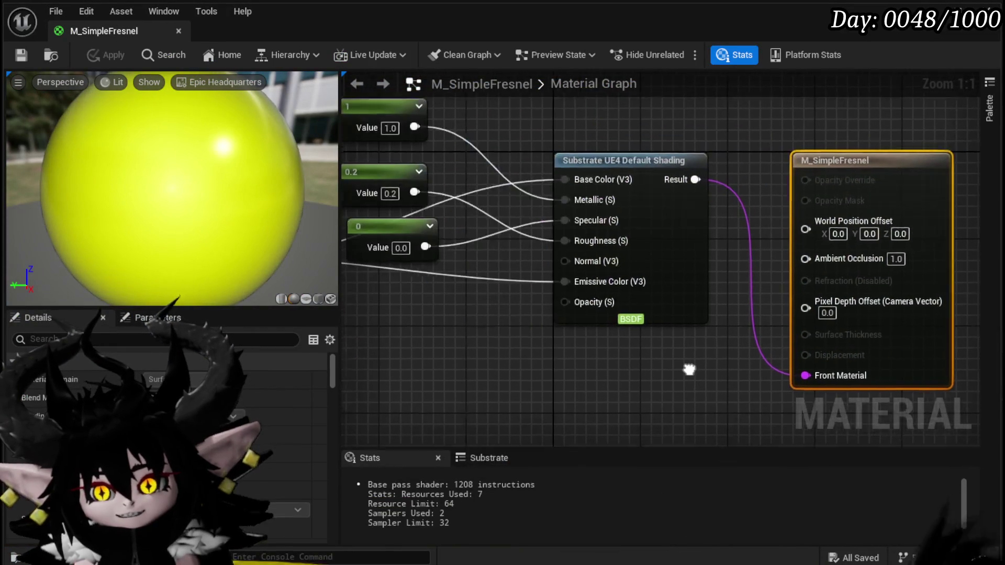
Rearrange the M_SimpleFresnel graph, moving the Lerp node down and to the right.
mouse_move(691, 377)
left_mouse_down()
mouse_move(658, 386)
mouse_move(953, 405)
mouse_move(997, 387)
mouse_move(606, 363)
mouse_move(473, 380)
left_mouse_up()
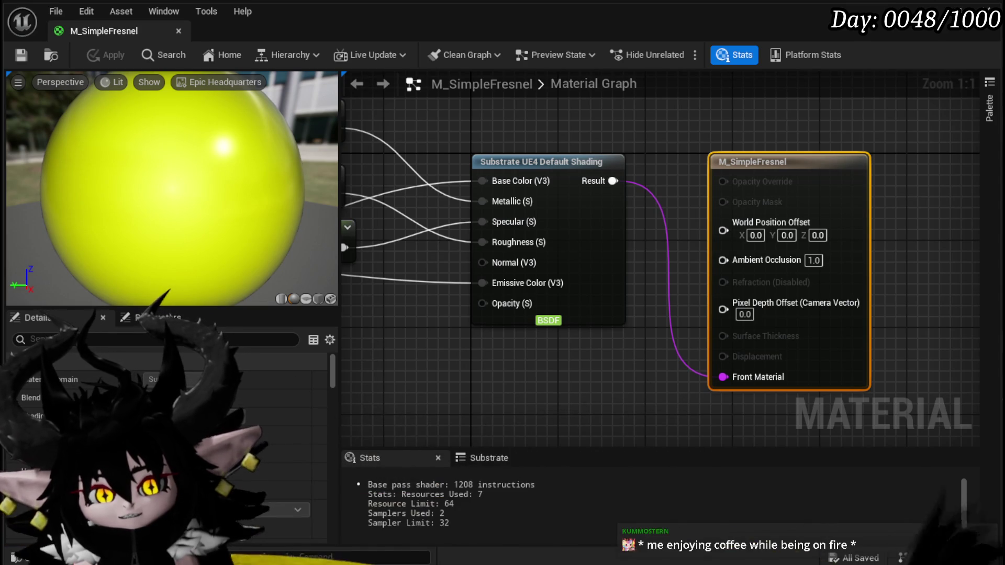
scroll(473, 361, "down", 1)
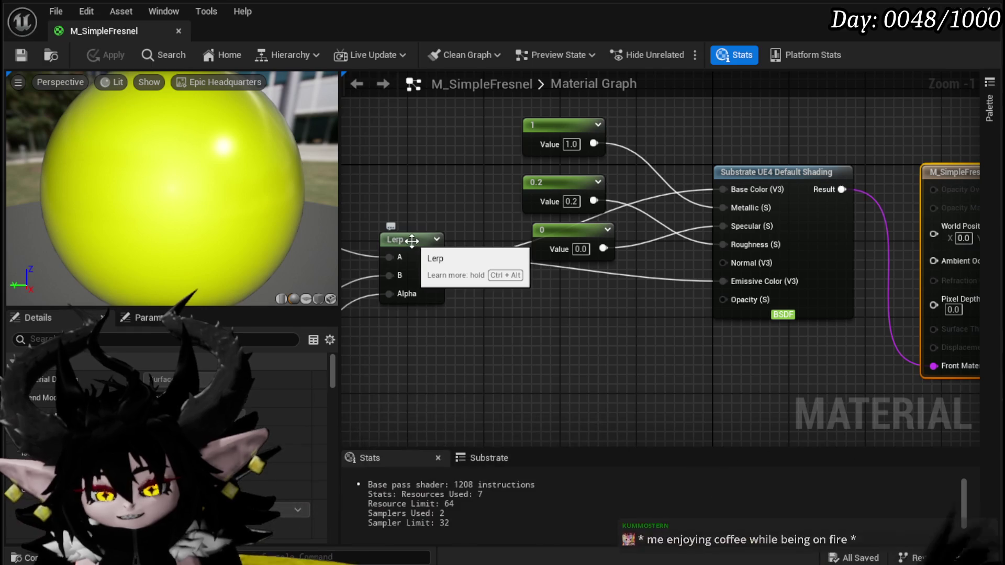
left_click_drag(413, 239, 444, 270)
left_click_drag(617, 339, 476, 343)
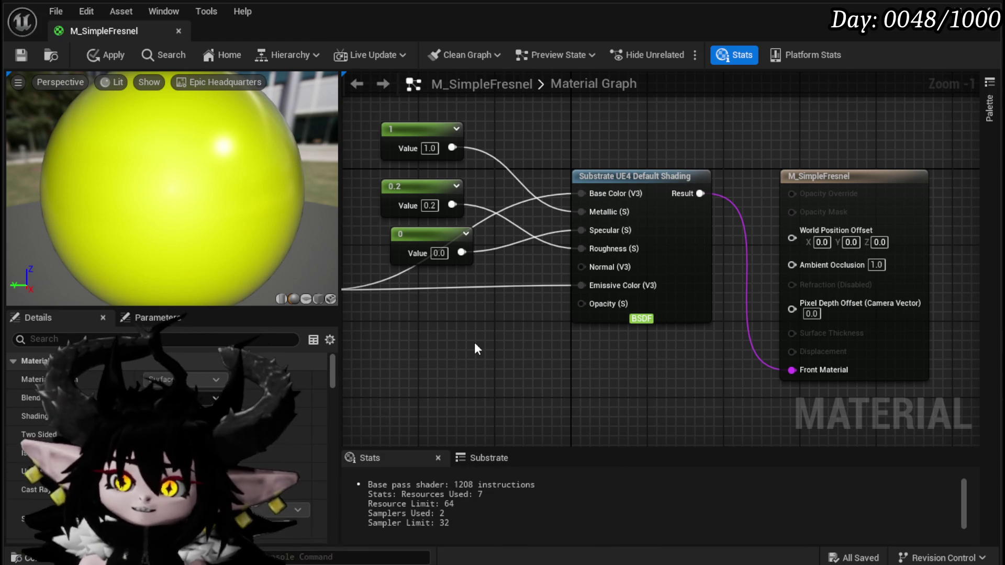
left_click_drag(505, 328, 498, 301)
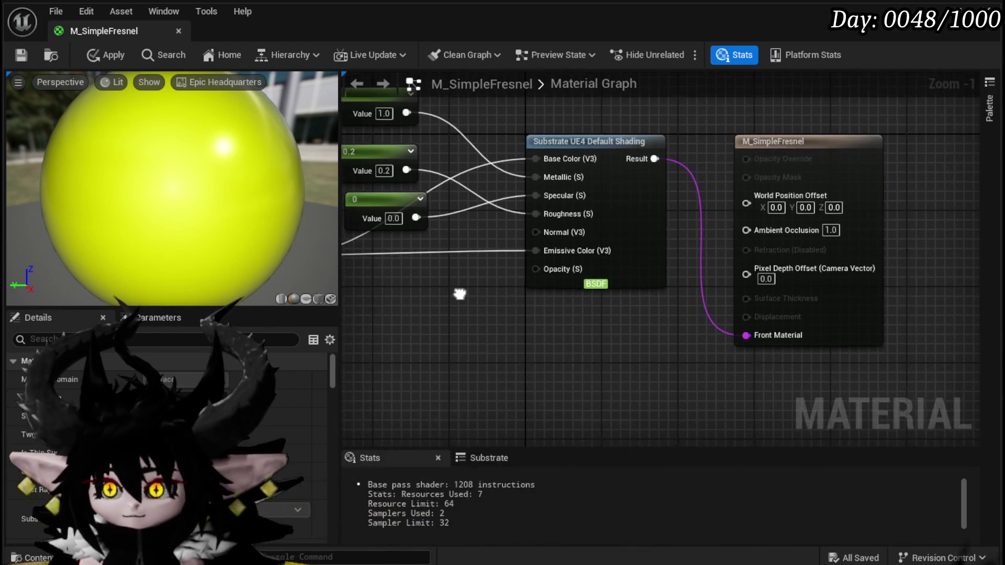
Set the material's Blend Mode to translucent, apply it and check the preview sphere.
left_click(819, 181)
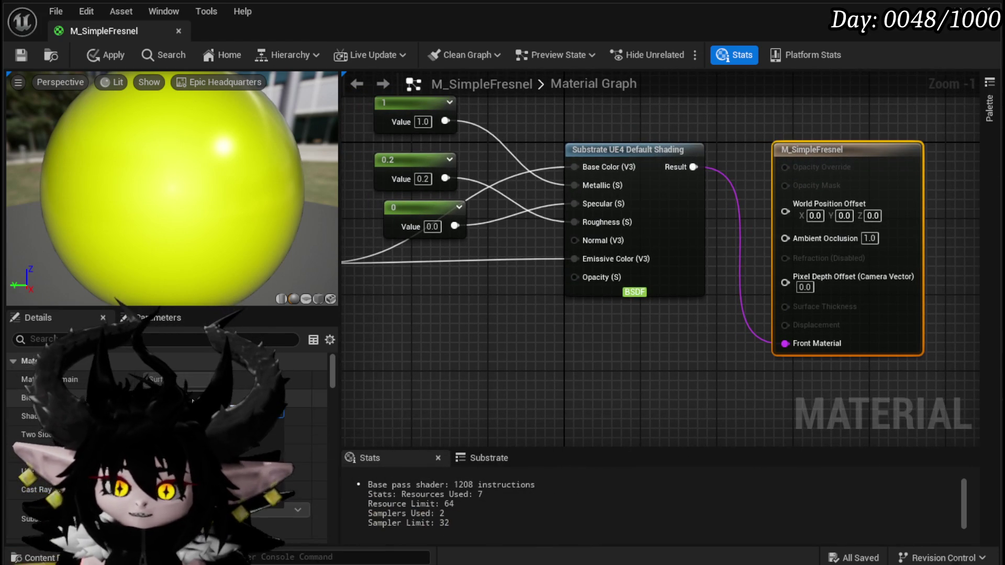
left_click(491, 413)
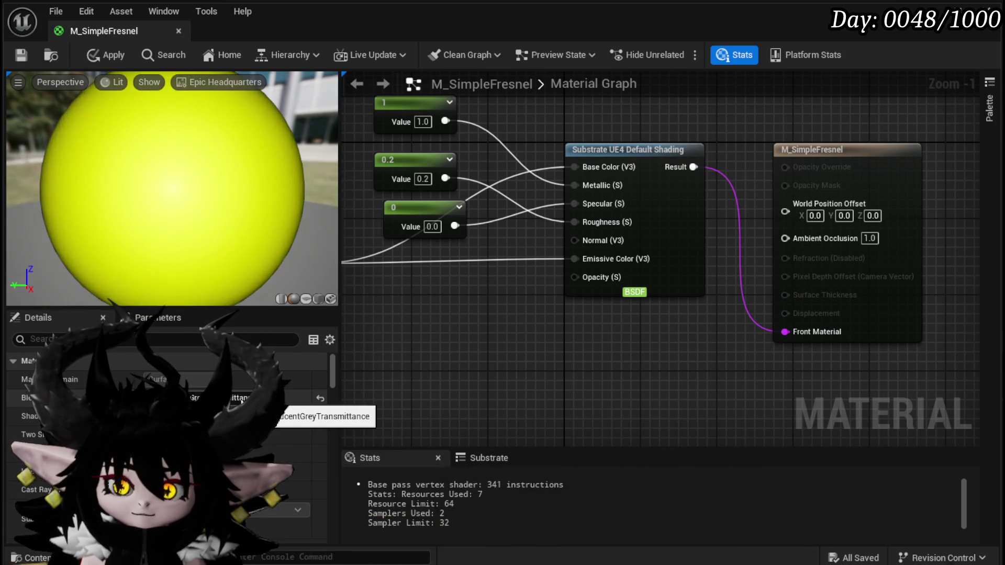
left_click_drag(504, 365, 552, 361)
left_click(89, 60)
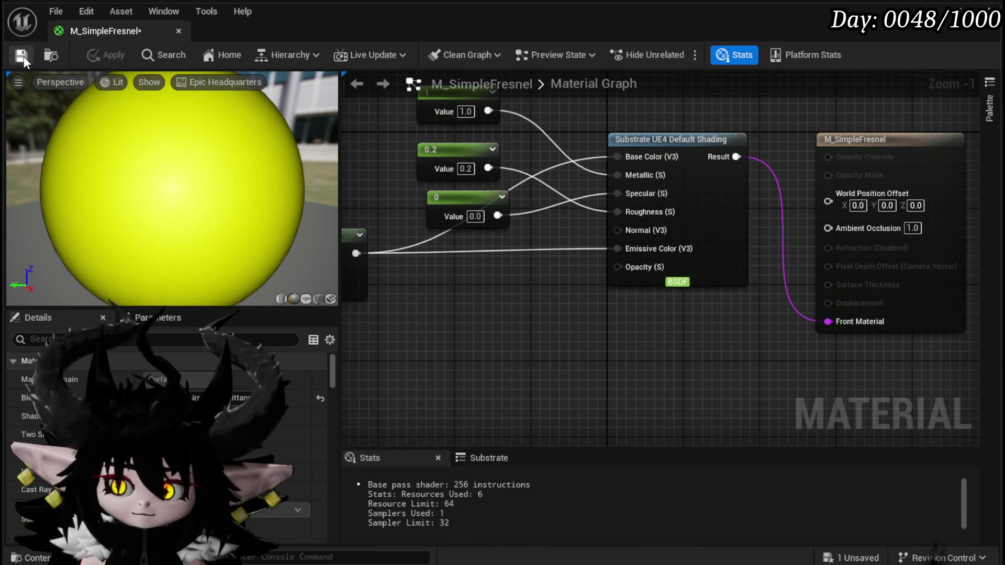
left_click_drag(176, 203, 155, 192)
scroll(155, 193, "down", 5)
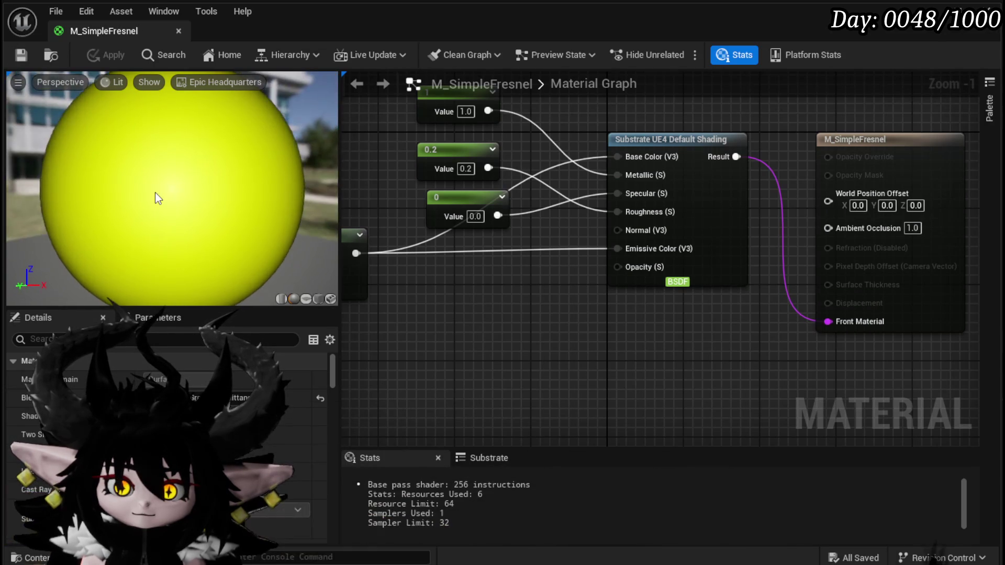
scroll(155, 193, "up", 5)
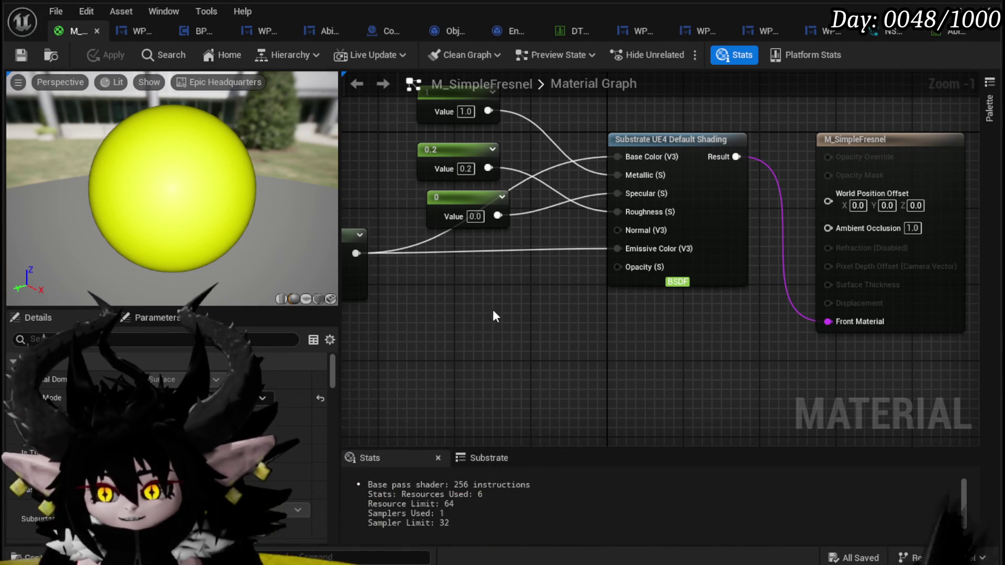
left_click(872, 30)
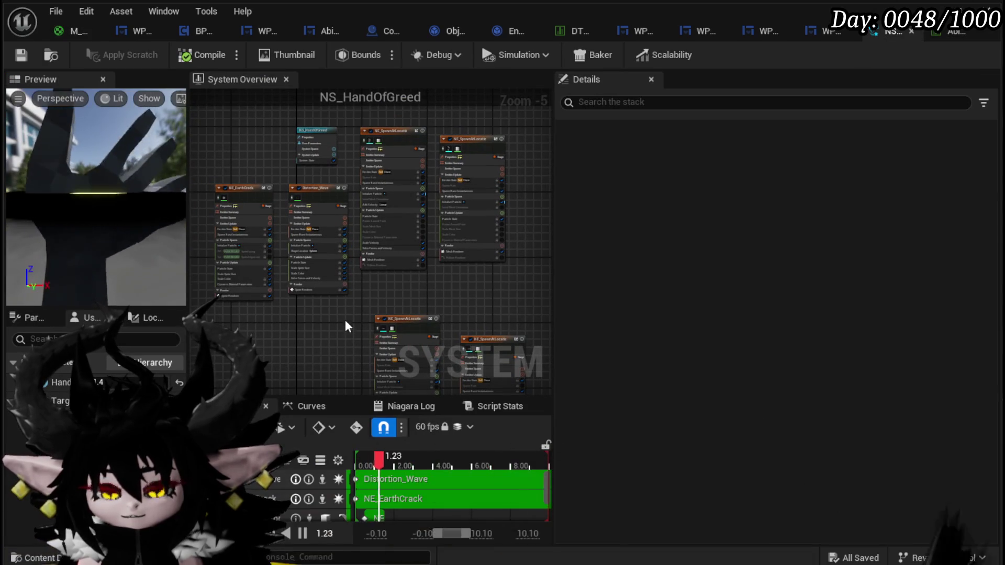
Save NS_HandOfGreed, enable mesh material overrides, add a slot and drag a material into it.
key("ctrl+s")
scroll(388, 253, "up", 4)
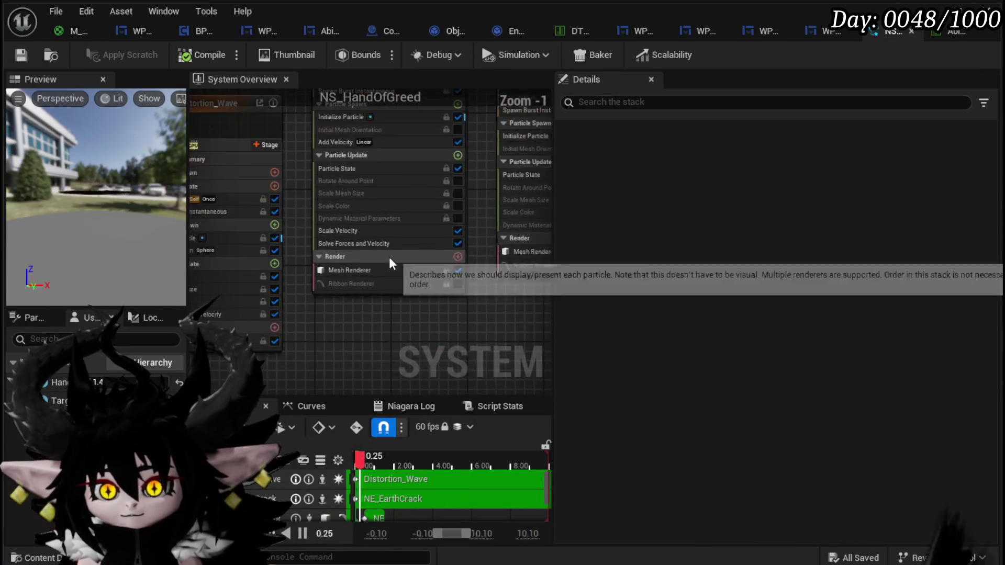
left_click(361, 269)
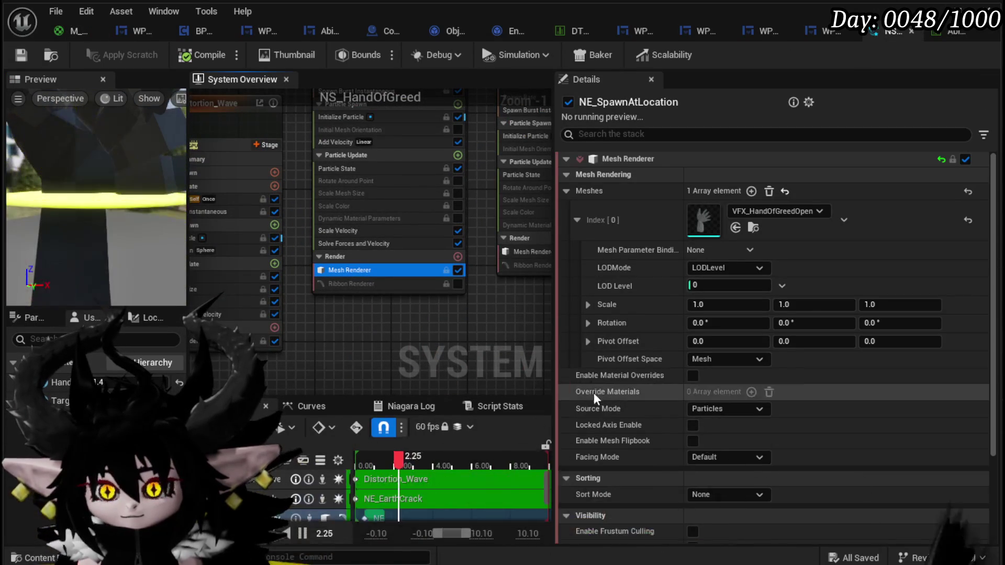
left_click(692, 375)
left_click(751, 392)
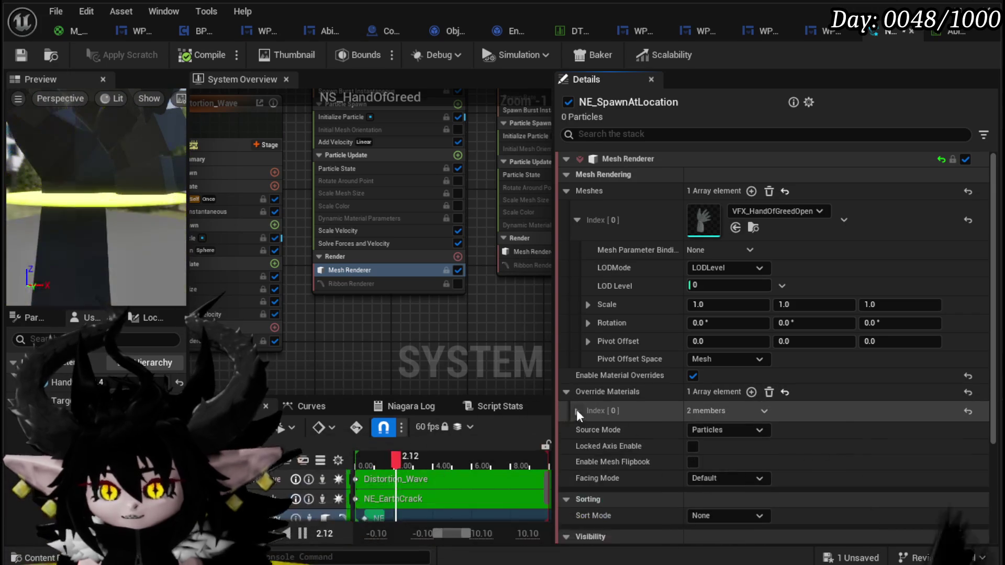
left_click(577, 411)
mouse_move(157, 524)
left_mouse_down()
mouse_move(727, 476)
mouse_move(586, 459)
left_mouse_up()
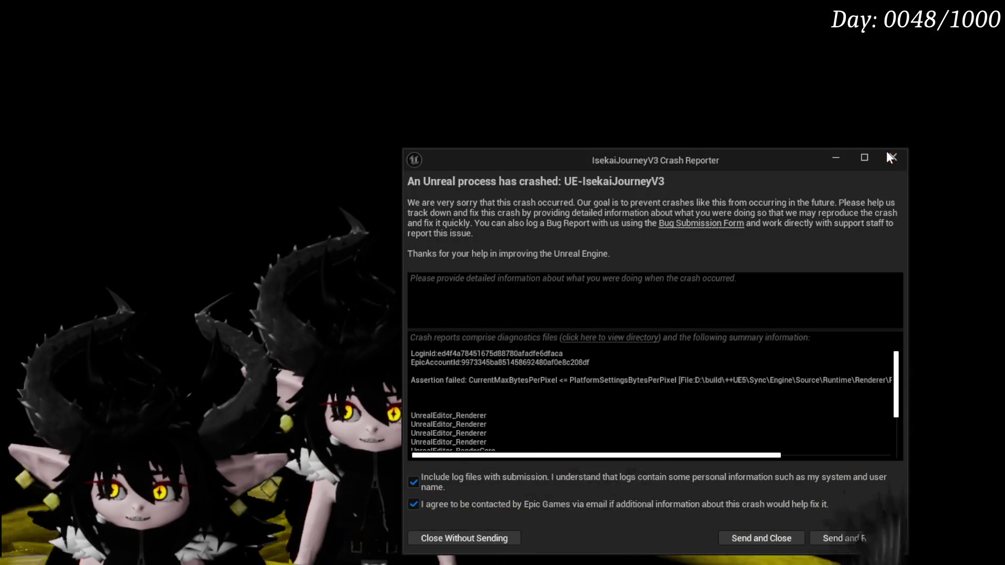
Close the Crash Reporter window again.
left_click(888, 153)
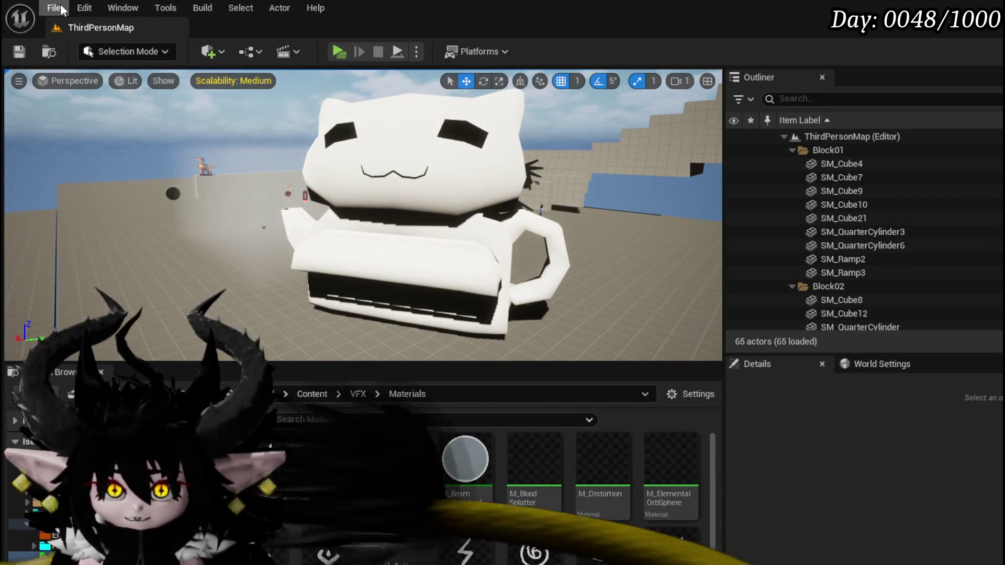
Reopen L_DungeonCreationTest from Recent Levels and save it.
left_click(57, 8)
mouse_move(95, 143)
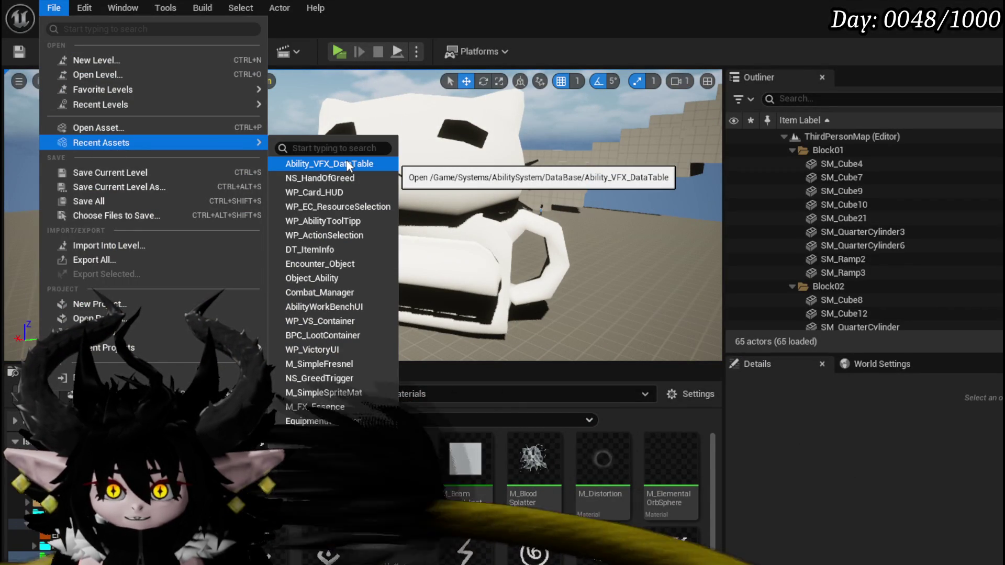
mouse_move(208, 107)
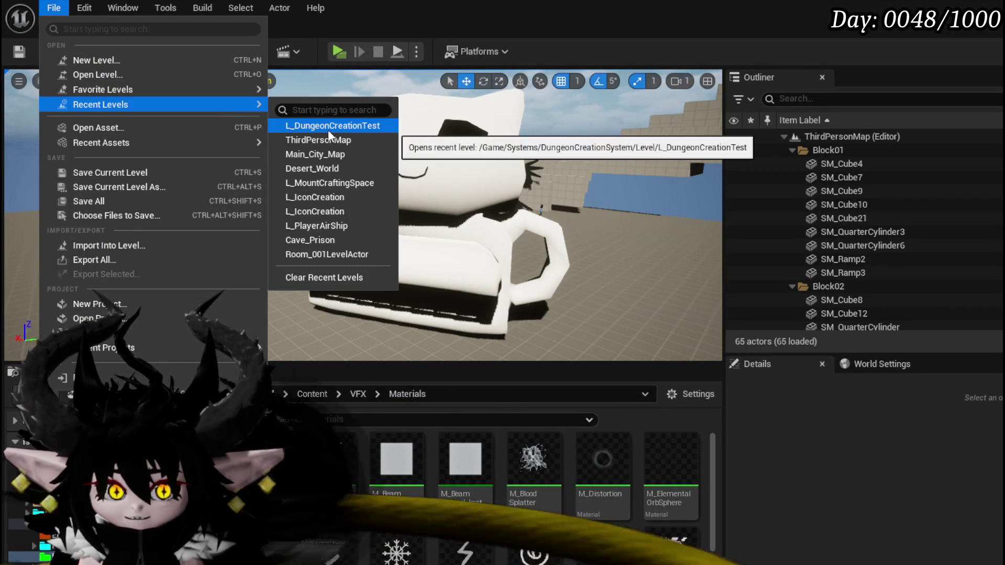
left_click(328, 130)
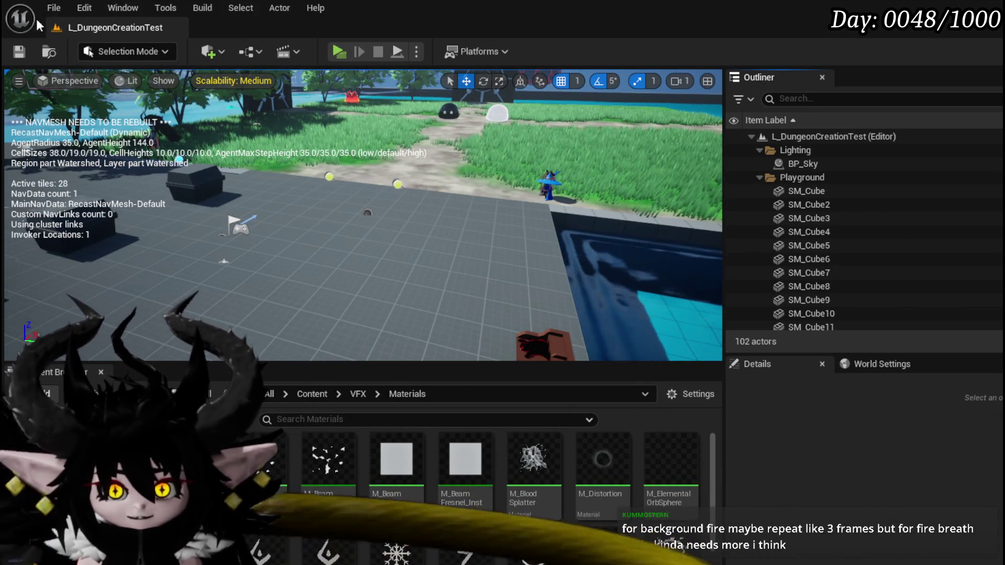
key("ctrl+s")
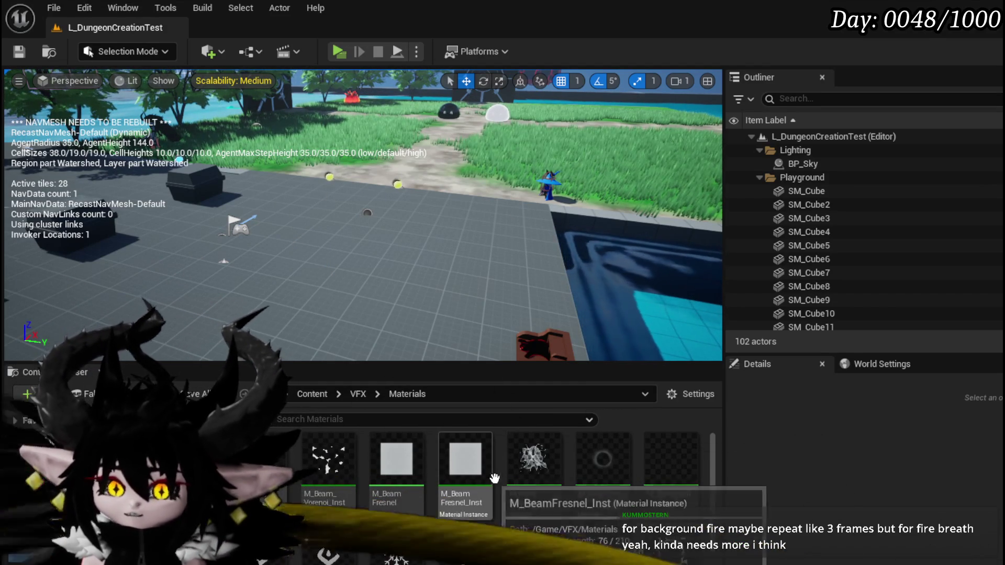
scroll(575, 533, "down", 5)
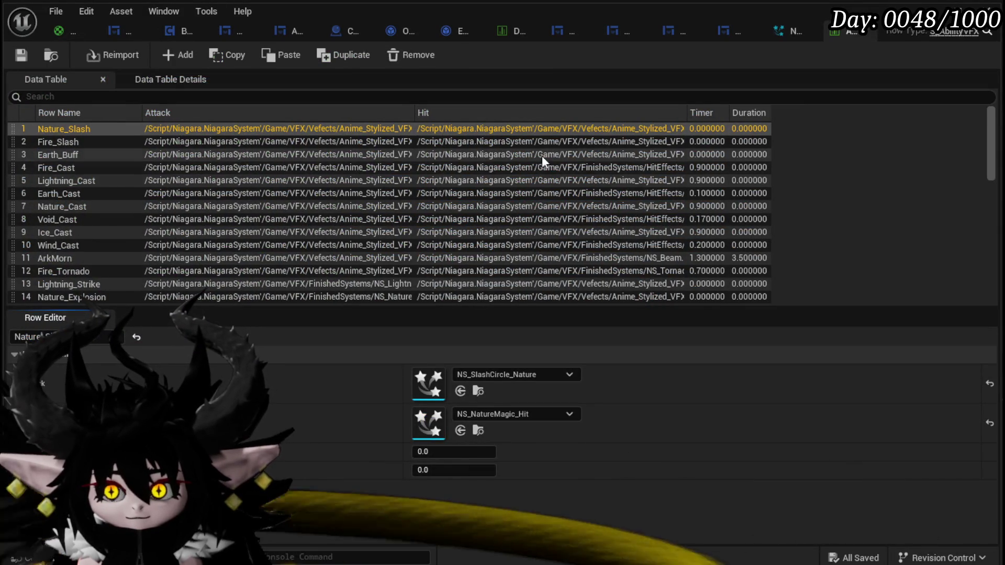
Return to the NS_HandOfGreed Niagara system tab.
left_click(781, 32)
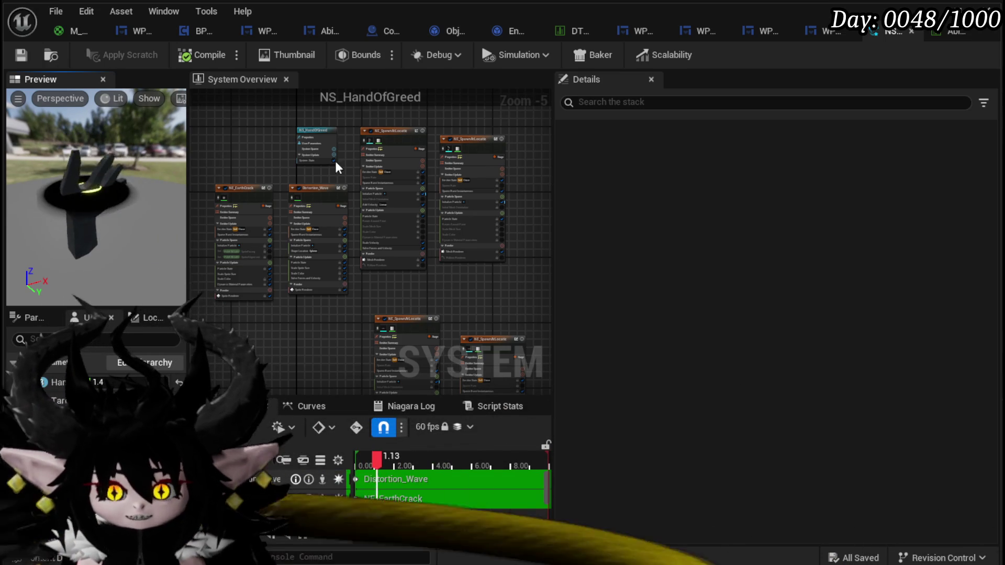
Save NS_HandOfGreed, return to the level editor and browse to the VFX/Mesh folder.
left_click(23, 56)
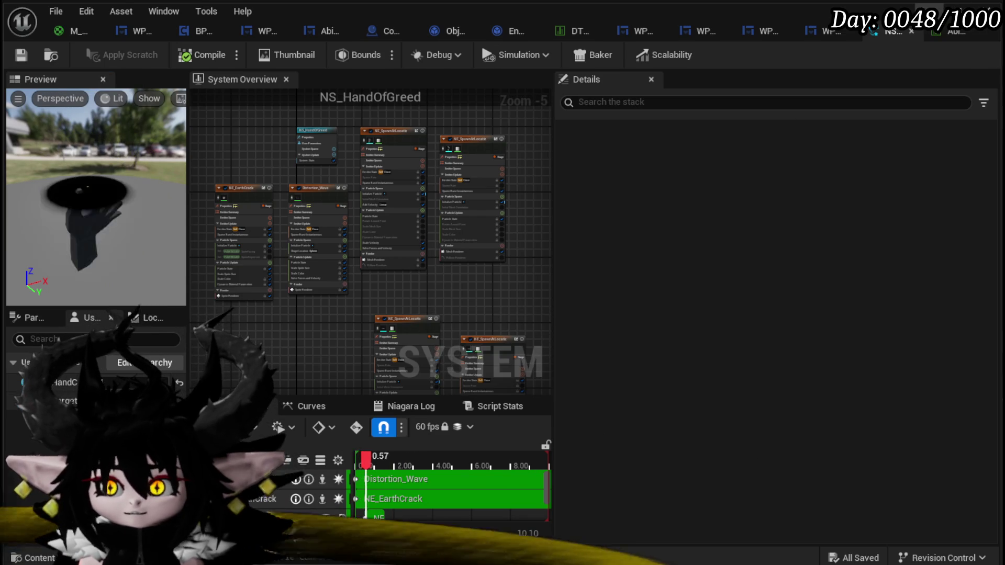
key("alt+Tab")
left_click(348, 168)
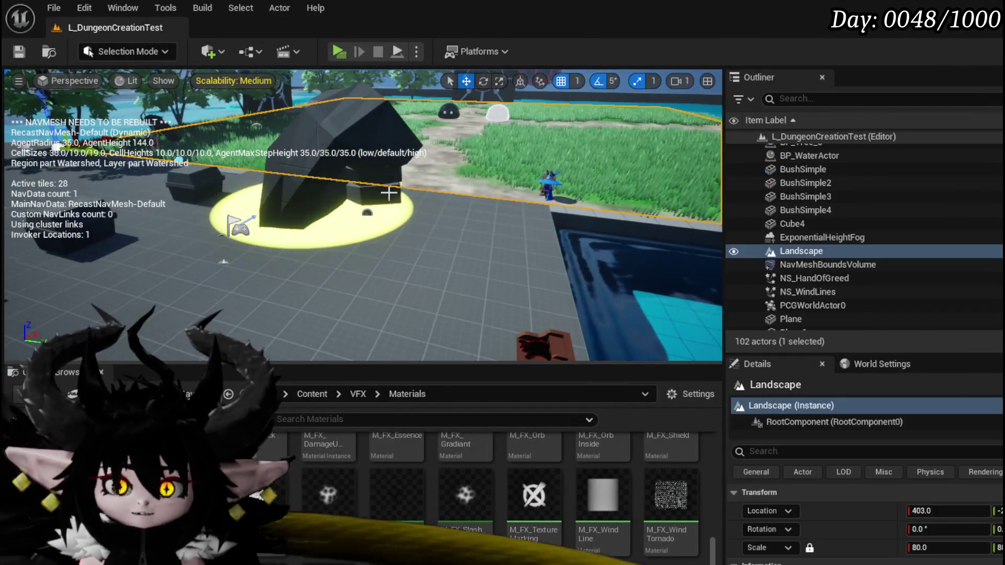
key("s")
left_click(40, 502)
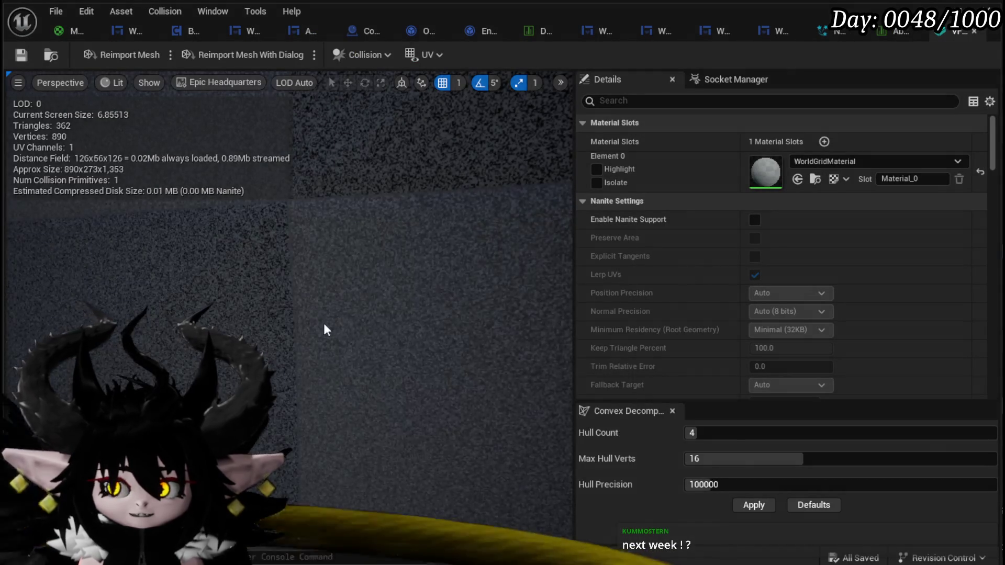
Orbit around the open hand mesh and drop M_SimpleFresnel onto its Element 0 material slot.
left_click_drag(326, 327, 280, 329)
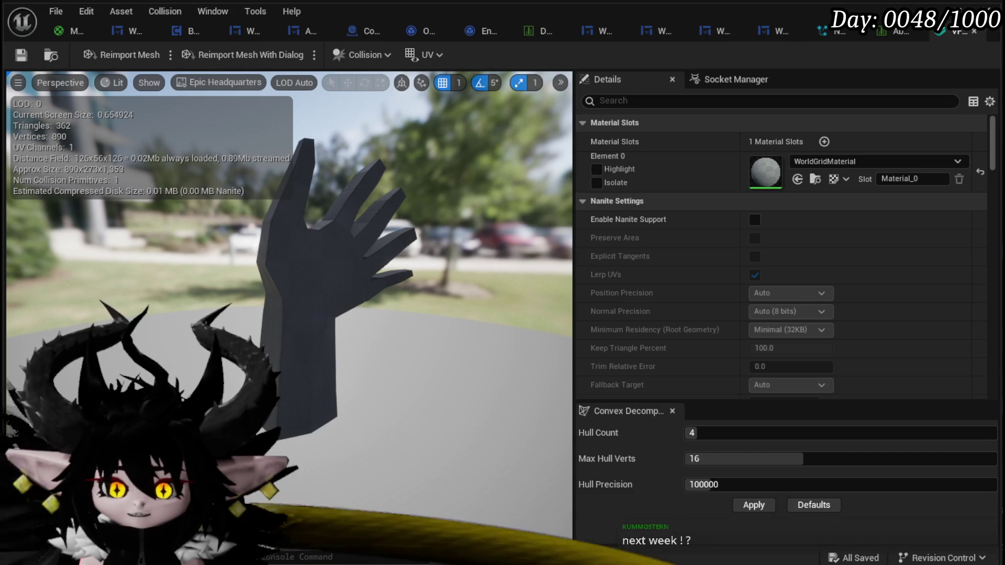
left_click_drag(602, 563, 770, 172)
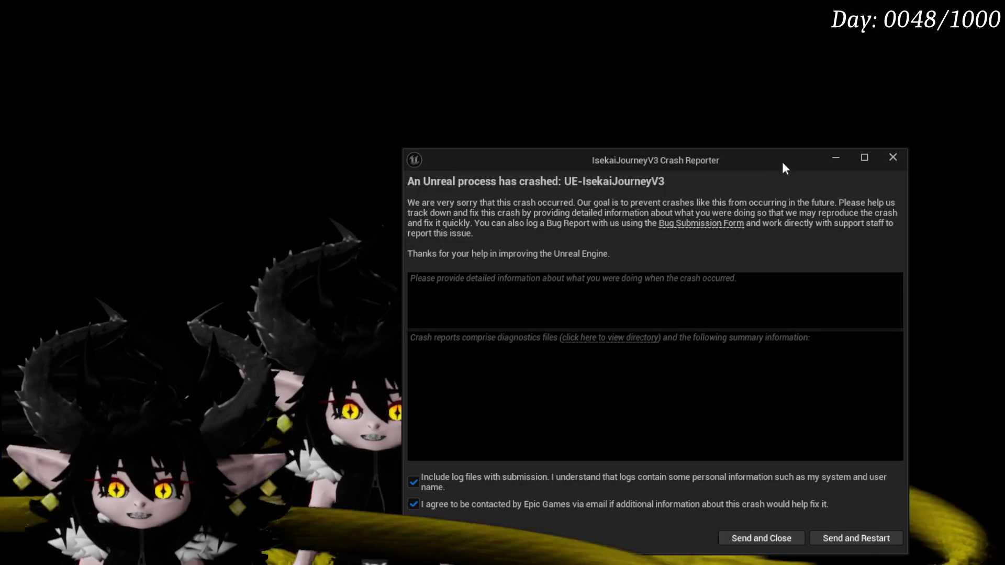
Close the Unreal Engine crash report window.
left_click(884, 158)
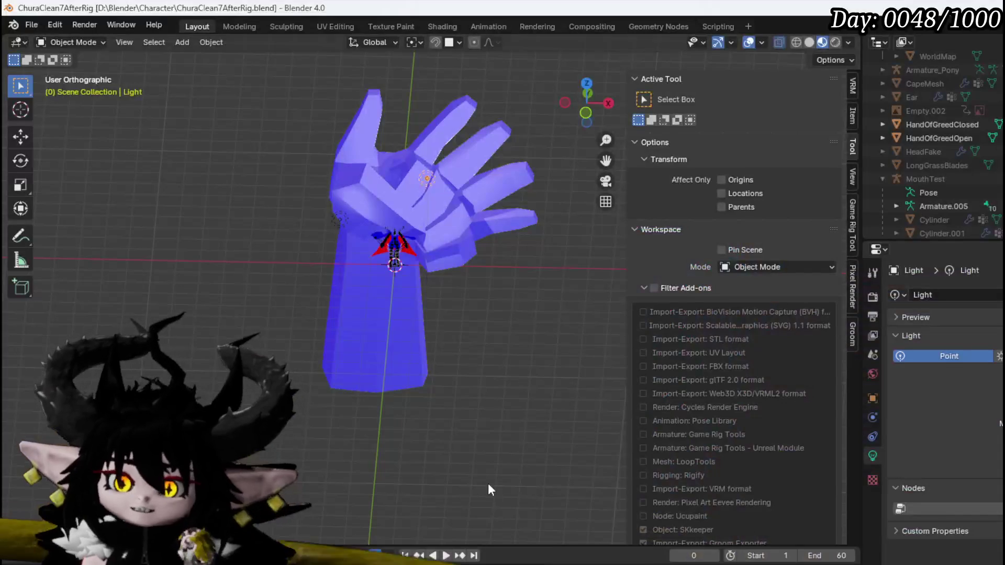
Add a new material to both HandOfGreedOpen and HandOfGreedClosed.
left_click(352, 127)
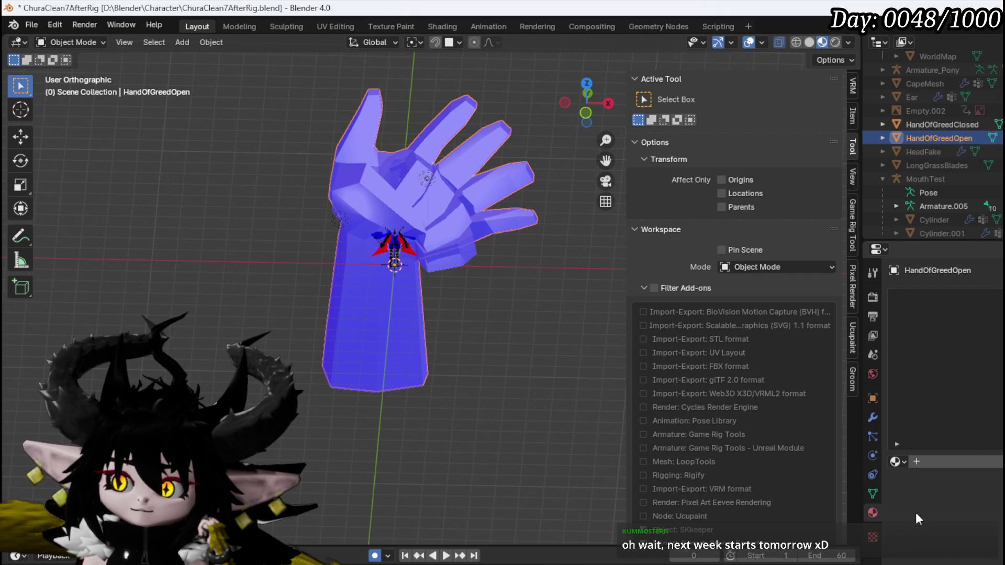
left_click(934, 460)
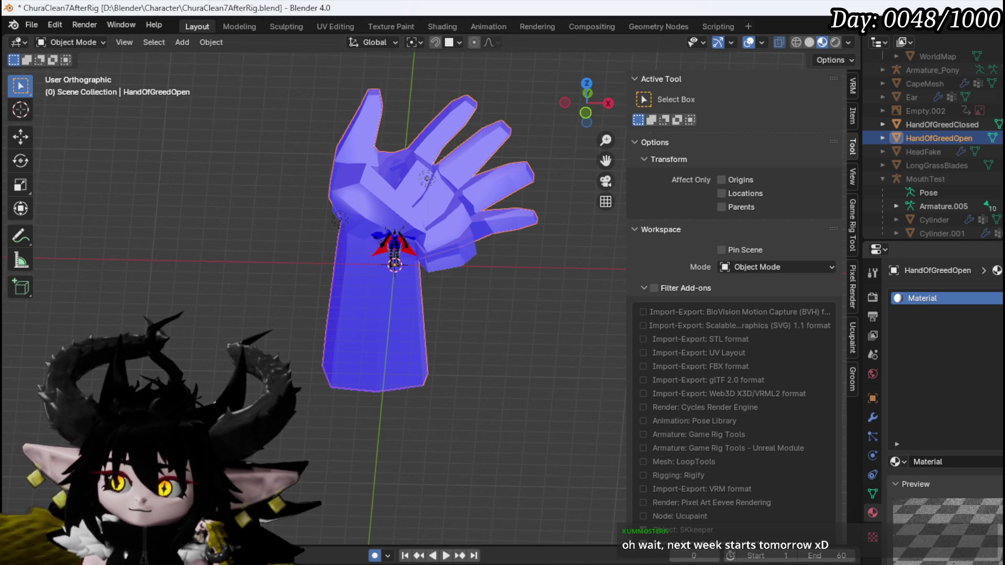
left_click(437, 190)
left_click(934, 461)
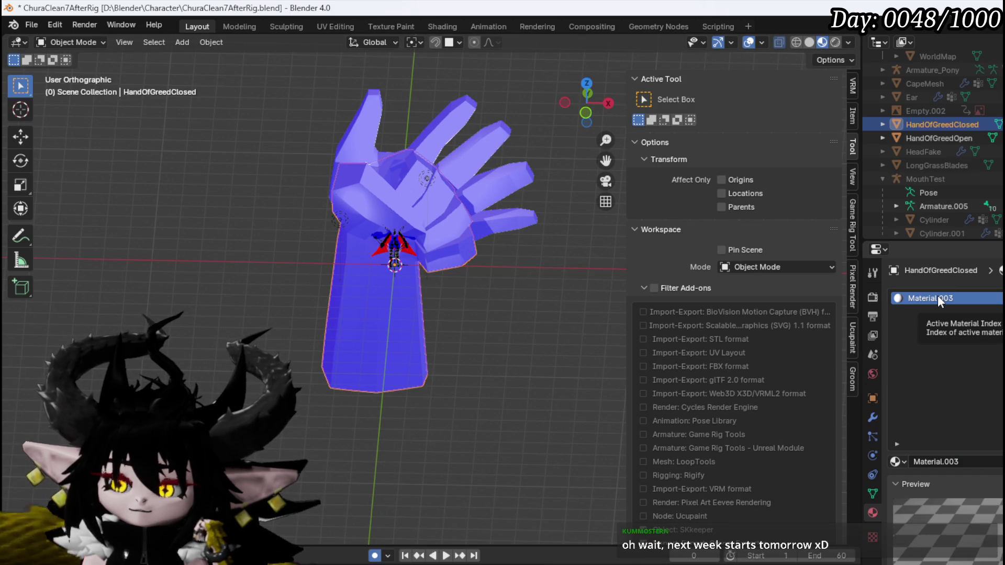
Export the selected HandOfGreedOpen model as an FBX file.
left_click(454, 130)
left_click(30, 24)
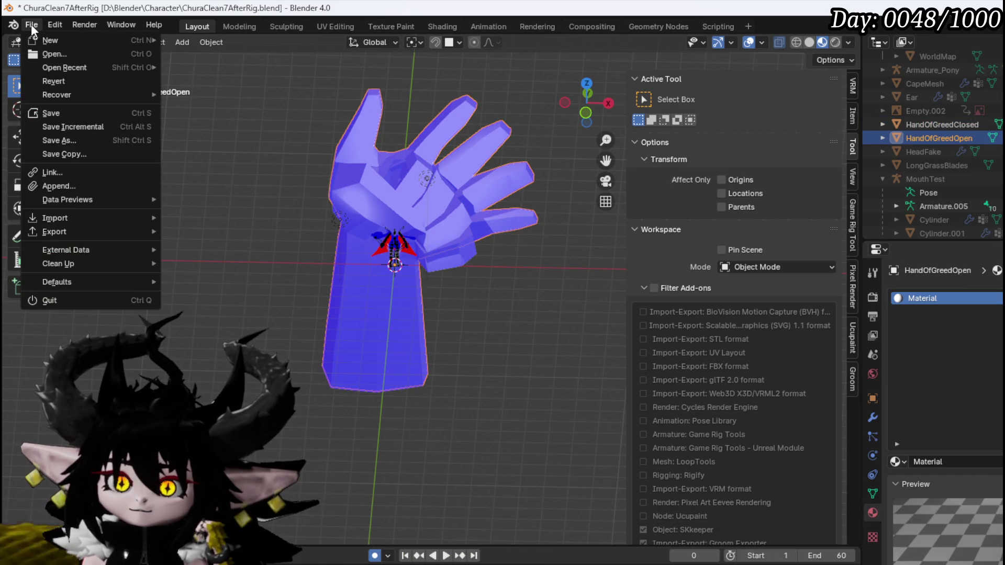
mouse_move(64, 231)
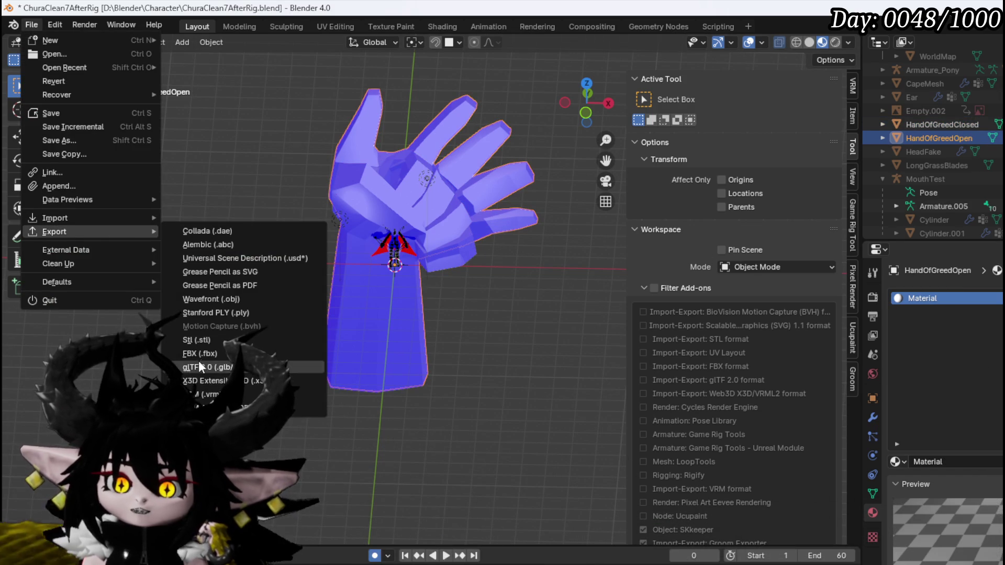
left_click(200, 355)
key("Escape")
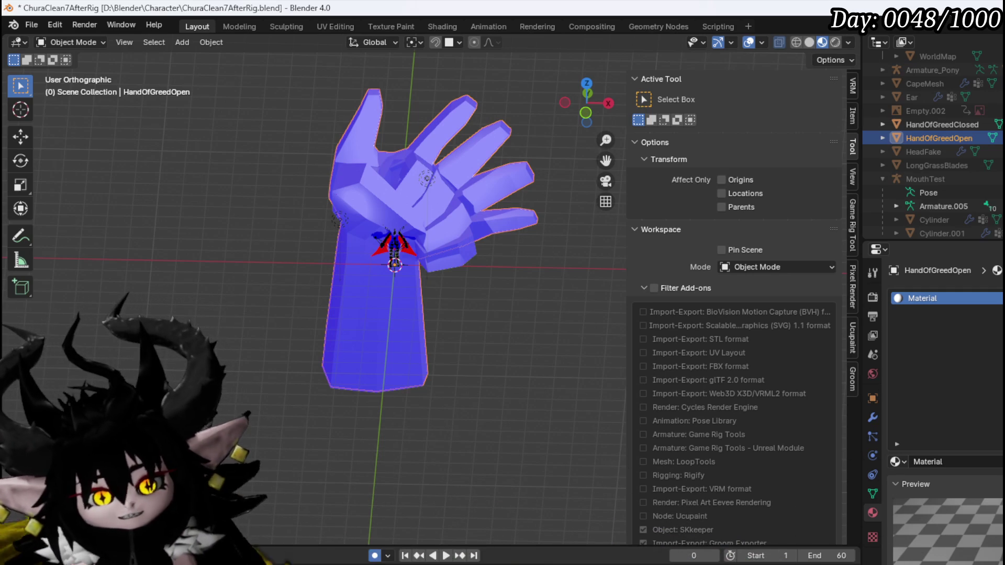
Export HandOfGreedClosed to FBX in the Character folder, then save ChuraClean7AfterRig.blend.
left_click(428, 179)
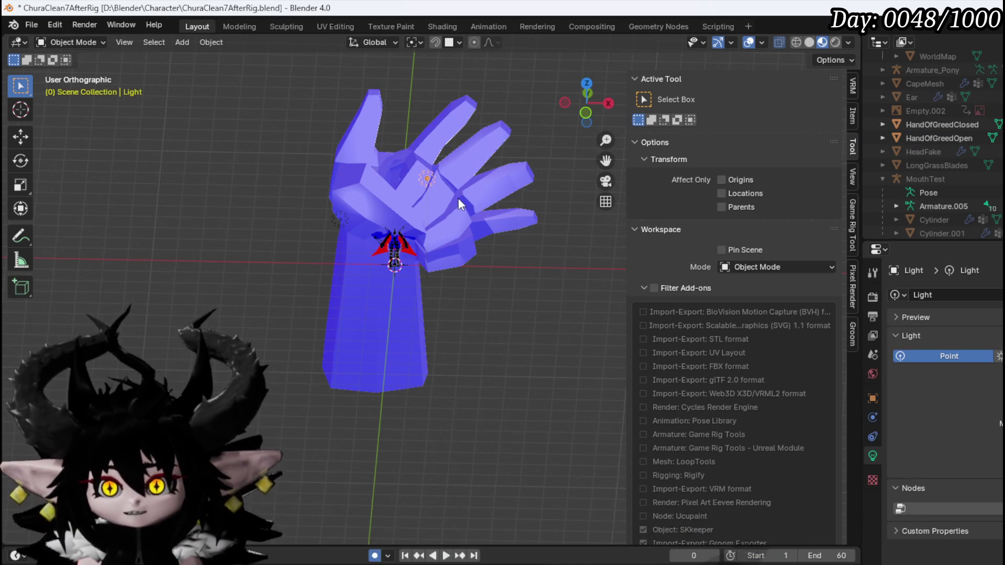
left_click(457, 198)
left_click(28, 25)
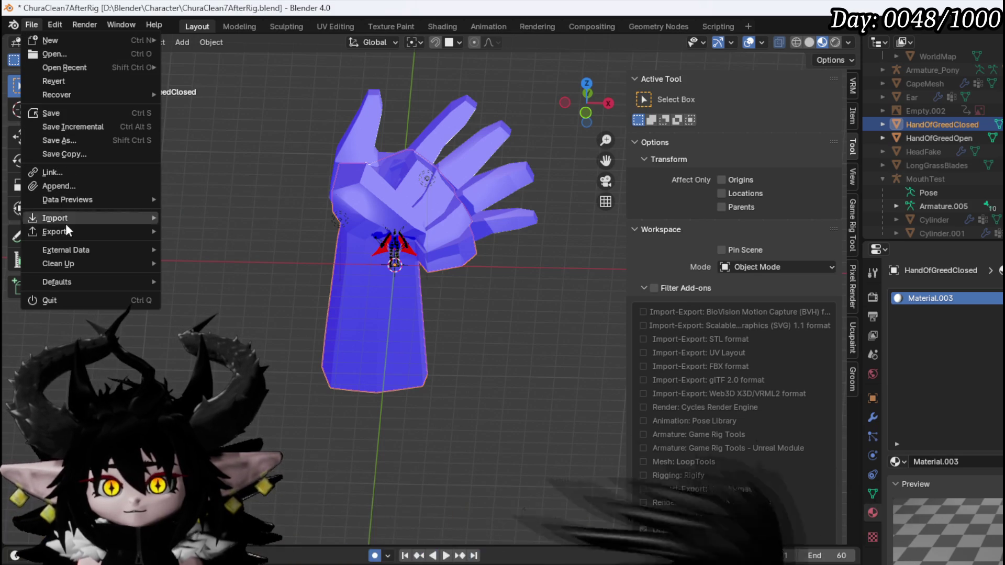
mouse_move(58, 236)
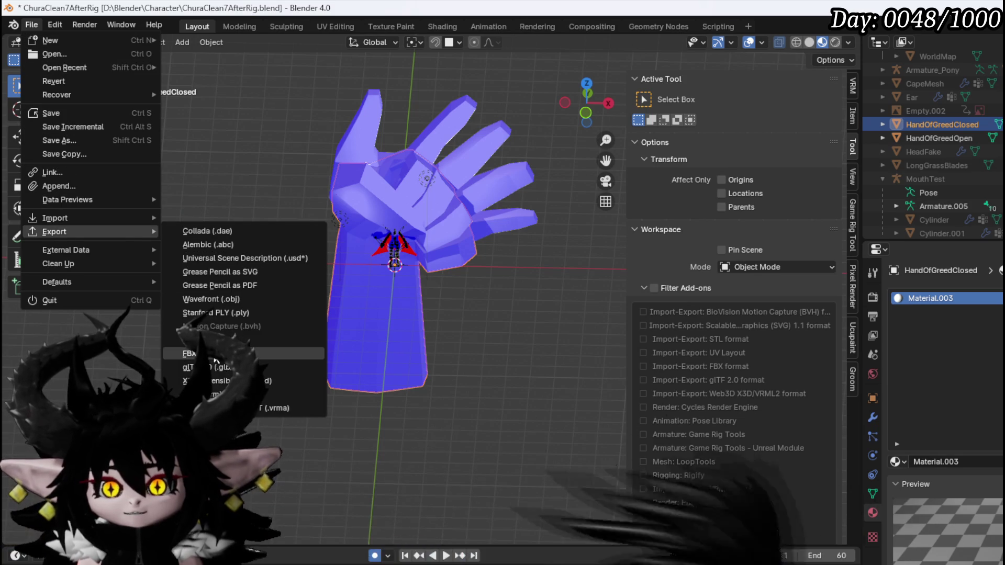
left_click(216, 357)
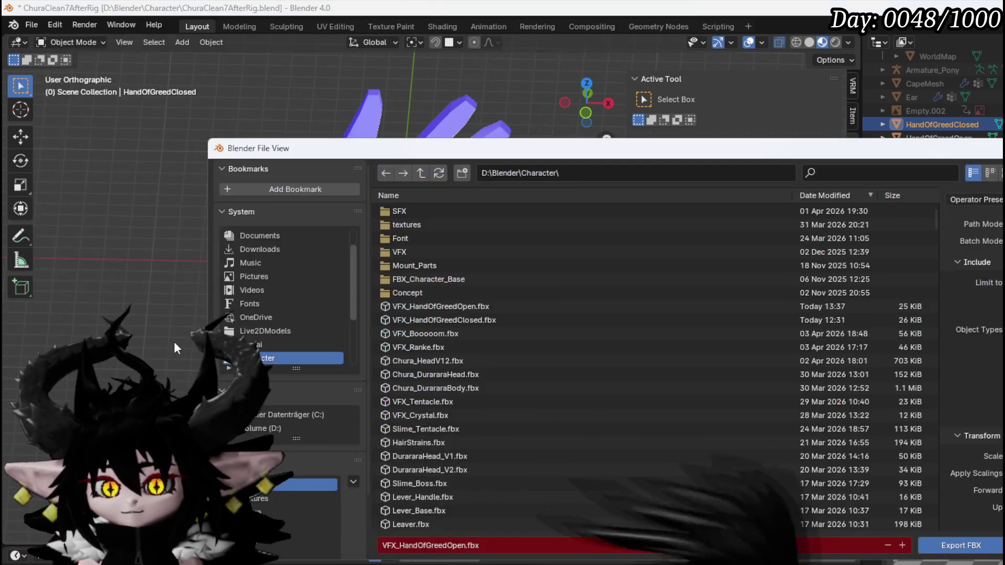
key("Escape")
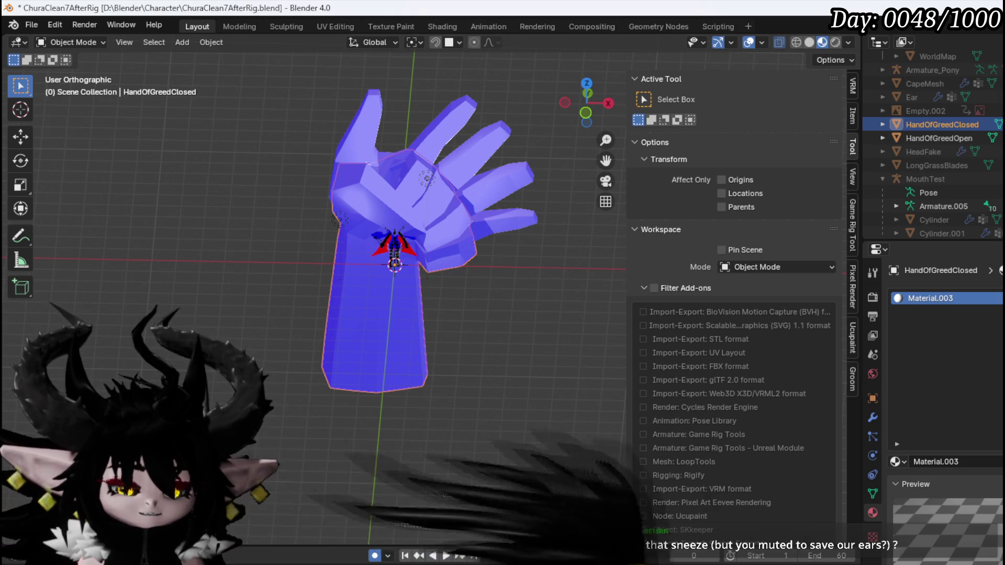
left_click(31, 25)
left_click(63, 115)
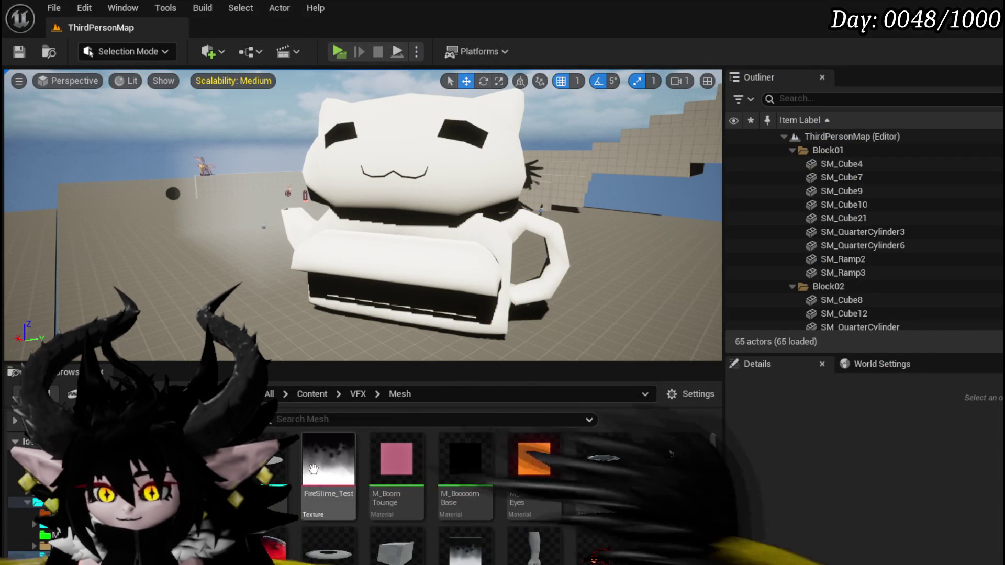
Accept re-importing over VFX_HandOfGreedClosed, save it, then check the mesh and close its editor.
scroll(398, 477, "down", 2)
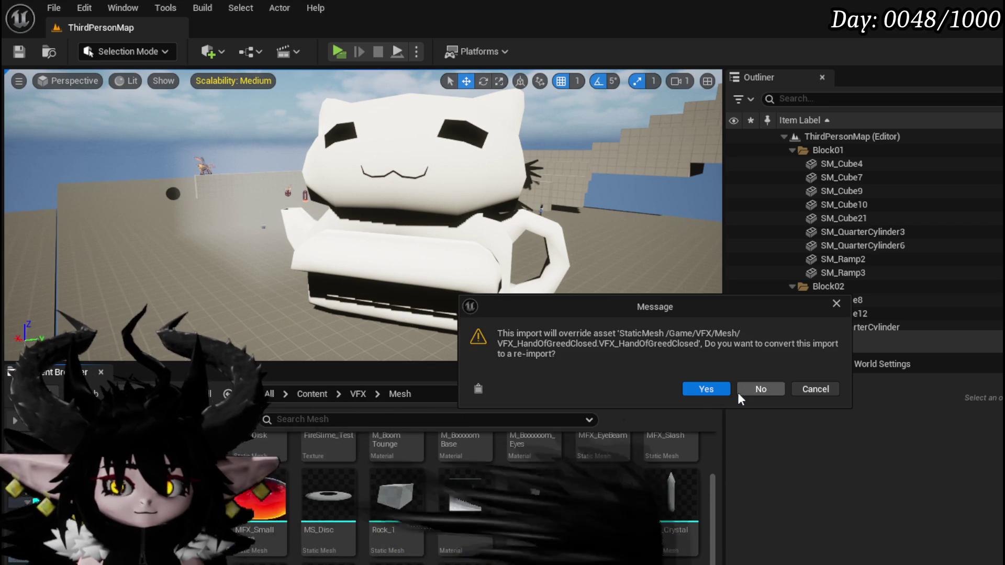
left_click(705, 392)
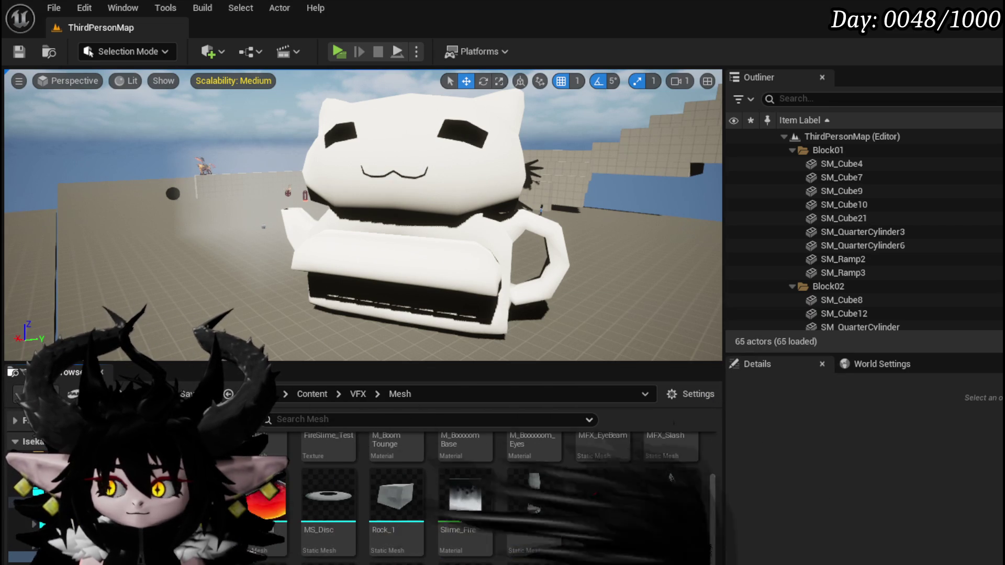
key("ctrl+shift+s")
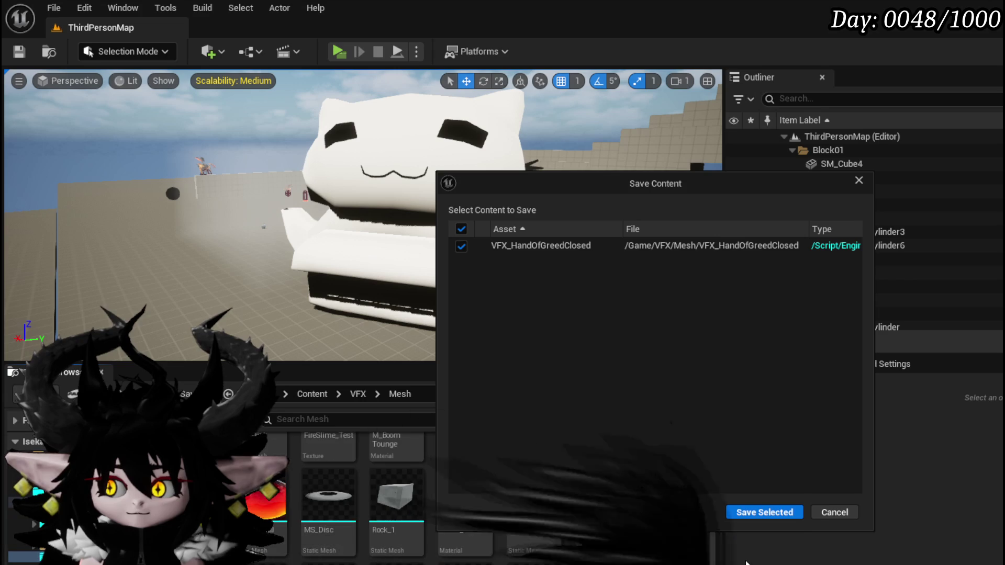
left_click(732, 511)
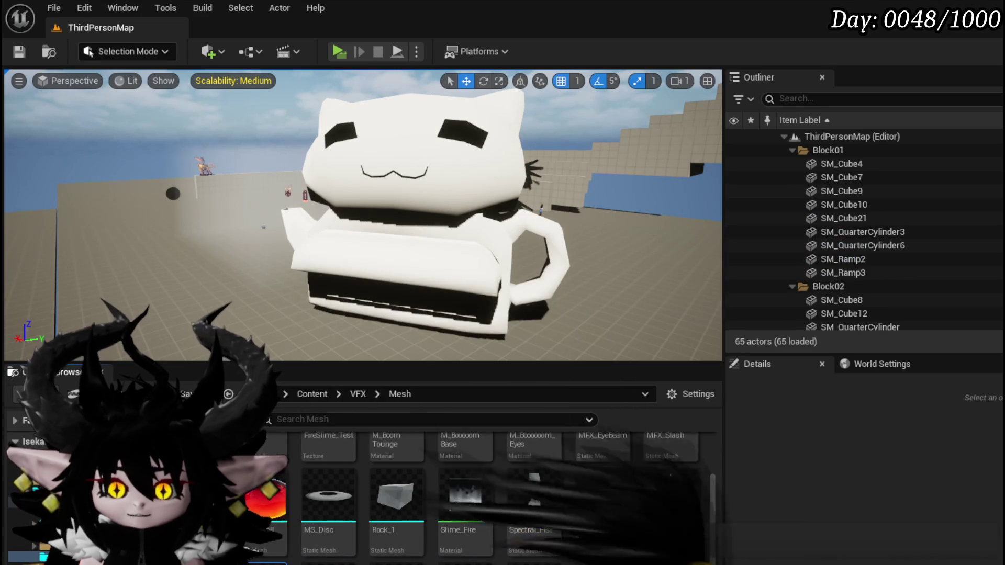
key("alt+Tab")
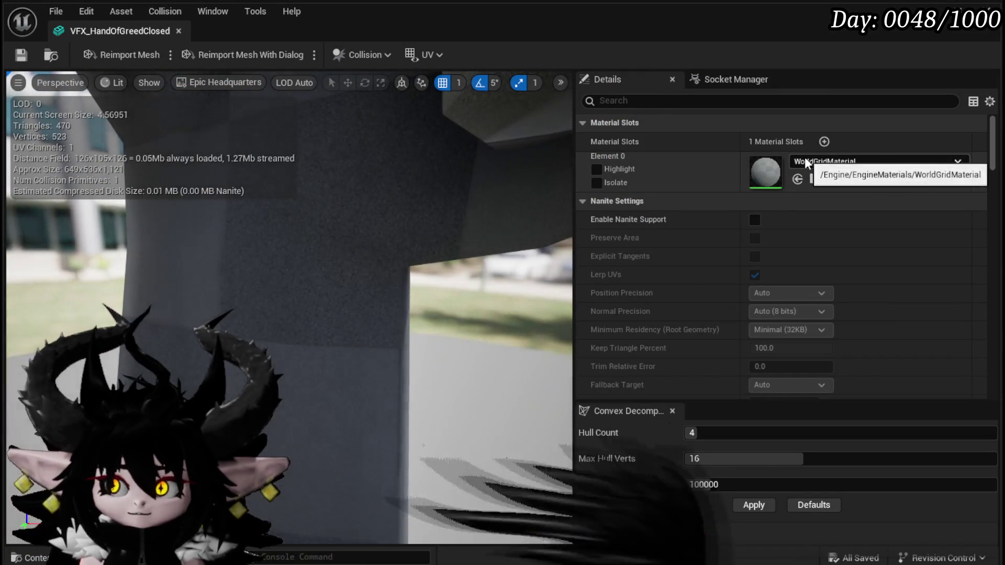
left_click(179, 31)
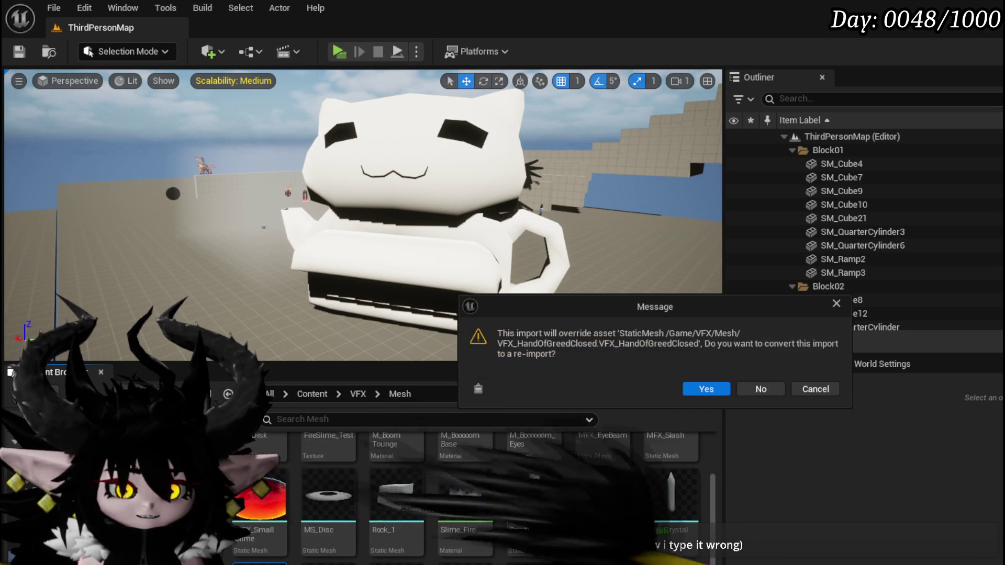
Accept re-importing over the existing mesh asset and save it.
left_click(707, 393)
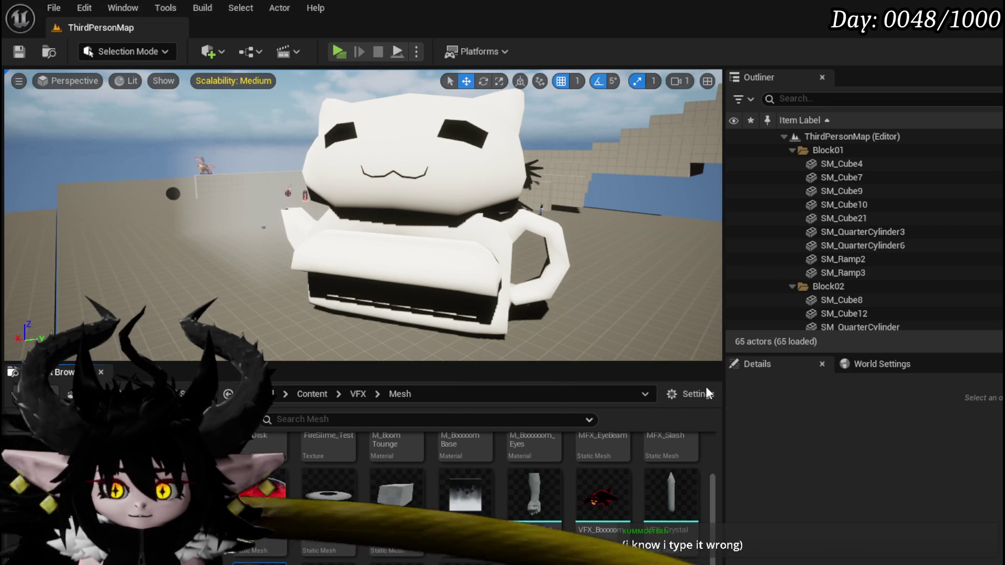
key("ctrl+shift+s")
left_click(764, 513)
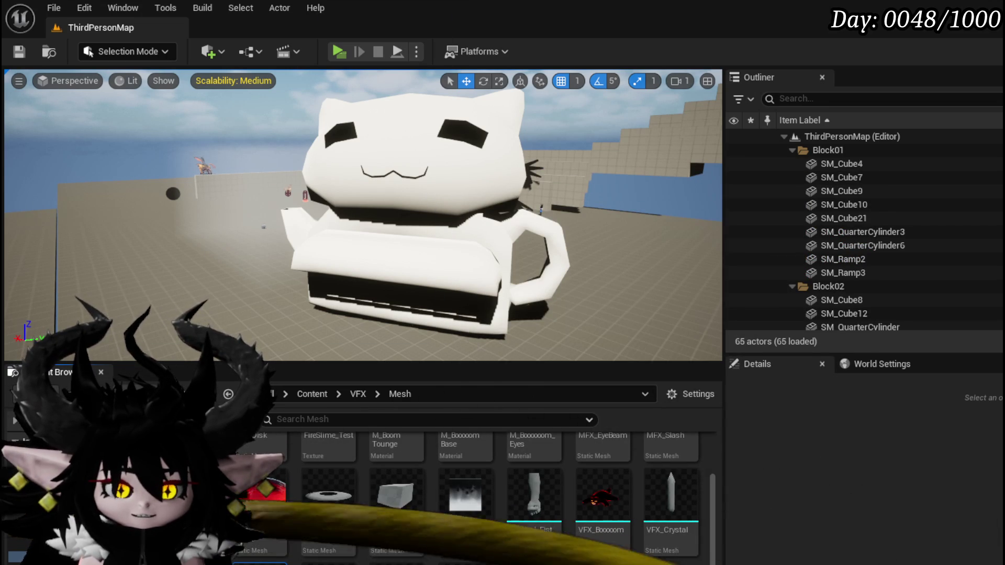
Accept the VFX_HandOfGreedOpen re-import and save the open hand mesh.
left_click(727, 388)
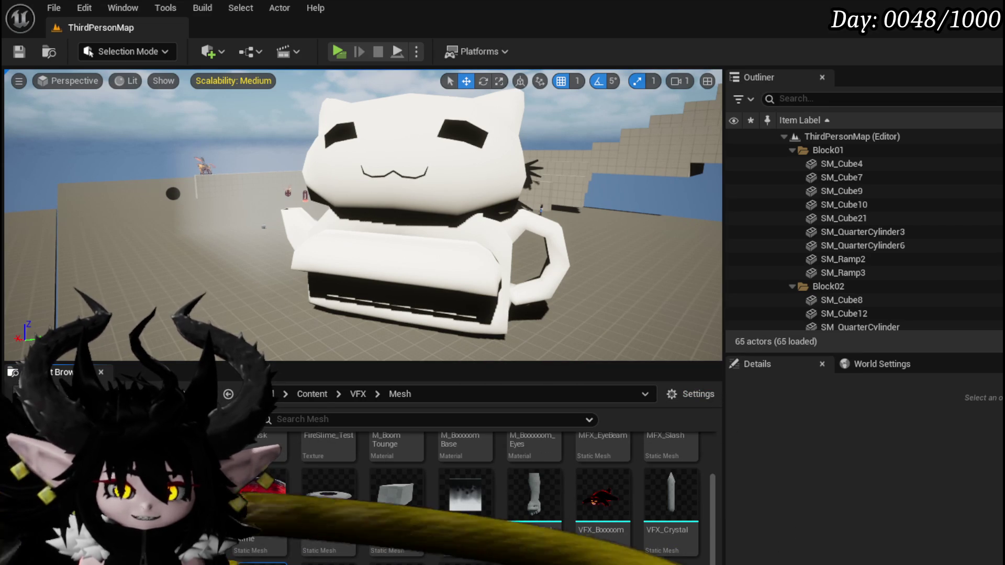
key("ctrl+shift+s")
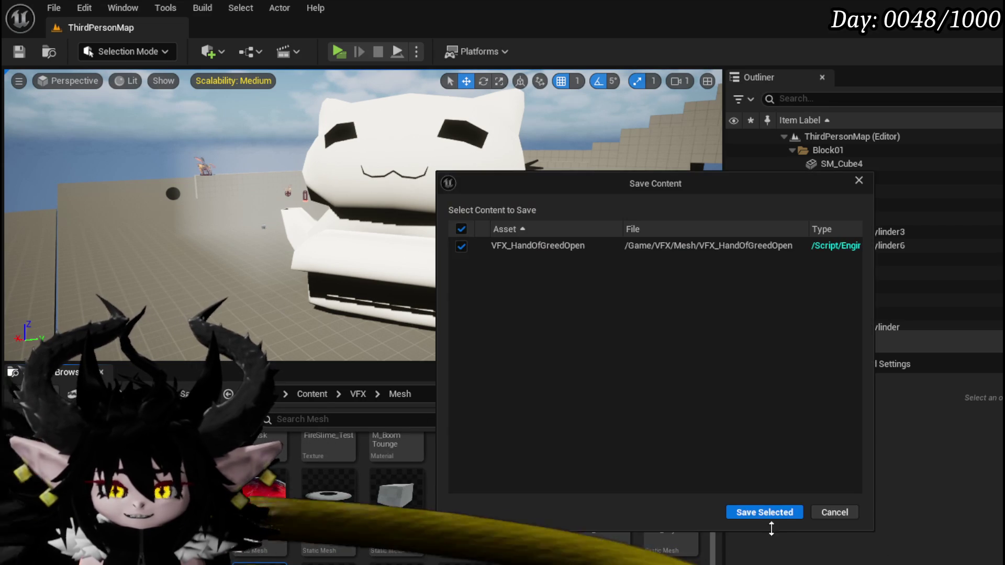
left_click(765, 512)
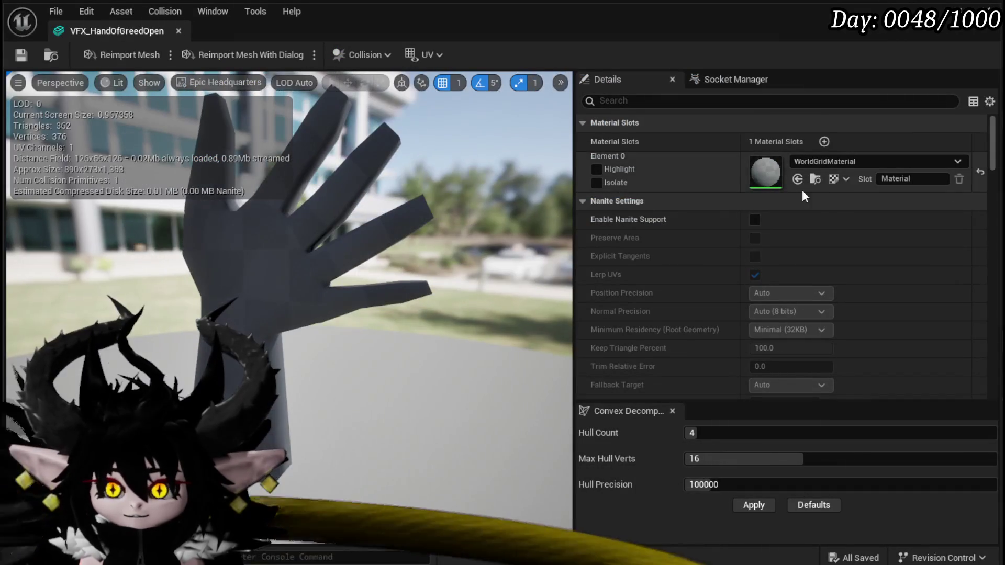
Assign M_SimpleFresnel to the open hand's Element 0 slot and save the mesh.
left_click(836, 157)
type("Fres")
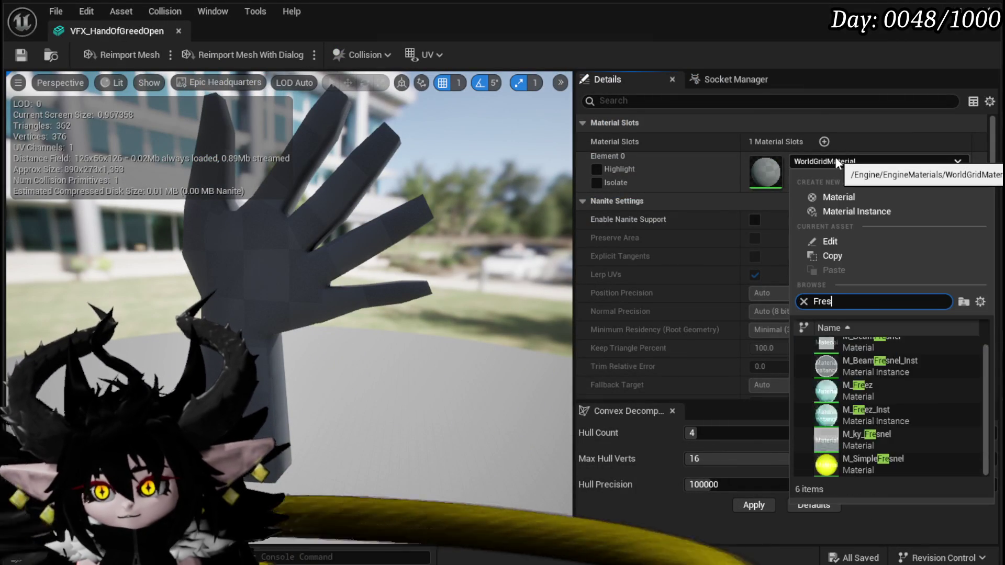
left_click(883, 426)
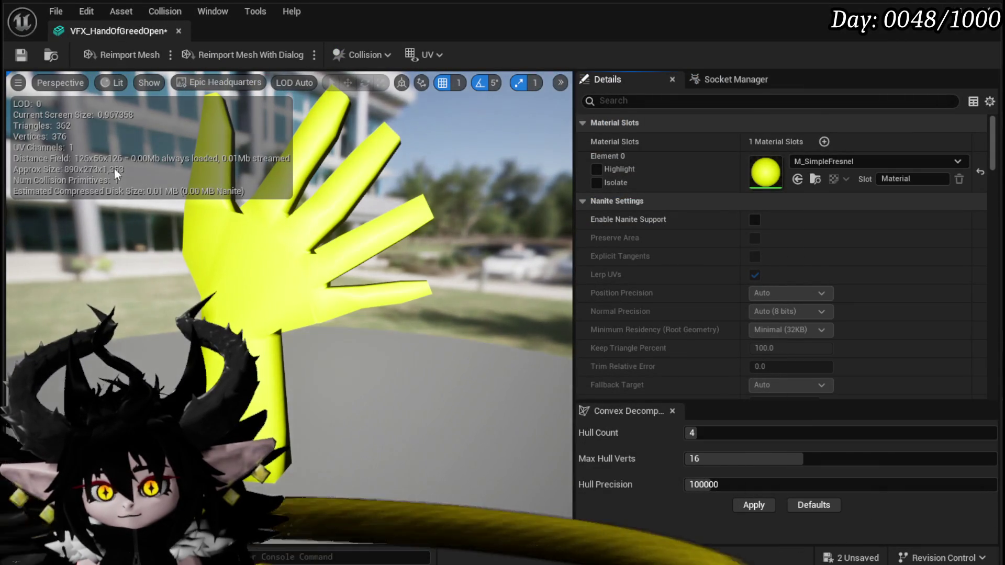
left_click(21, 55)
left_click_drag(266, 271, 377, 271)
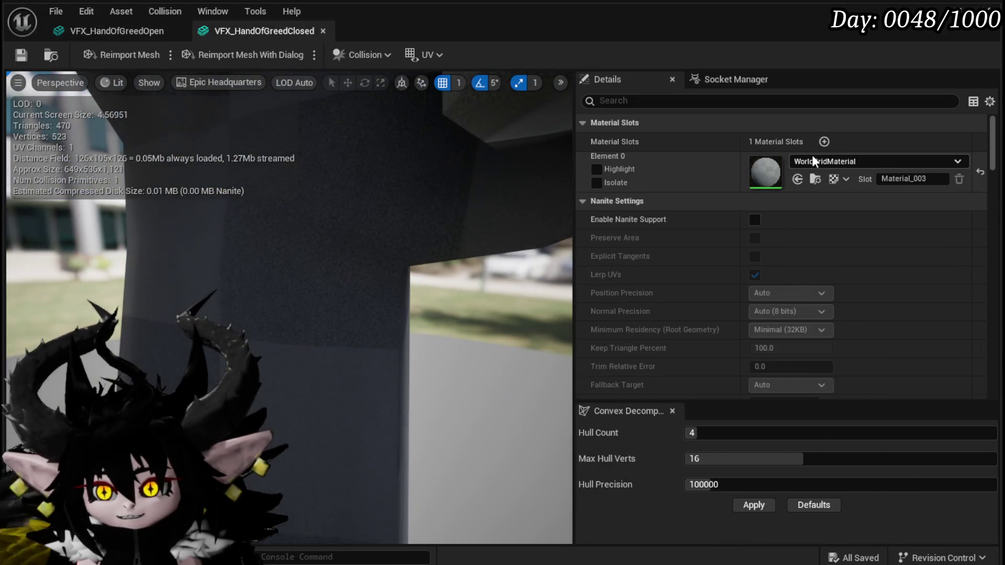
Assign M_SimpleFresnel to the closed hand, save it, and close both mesh editors.
left_click(812, 155)
type("Fre")
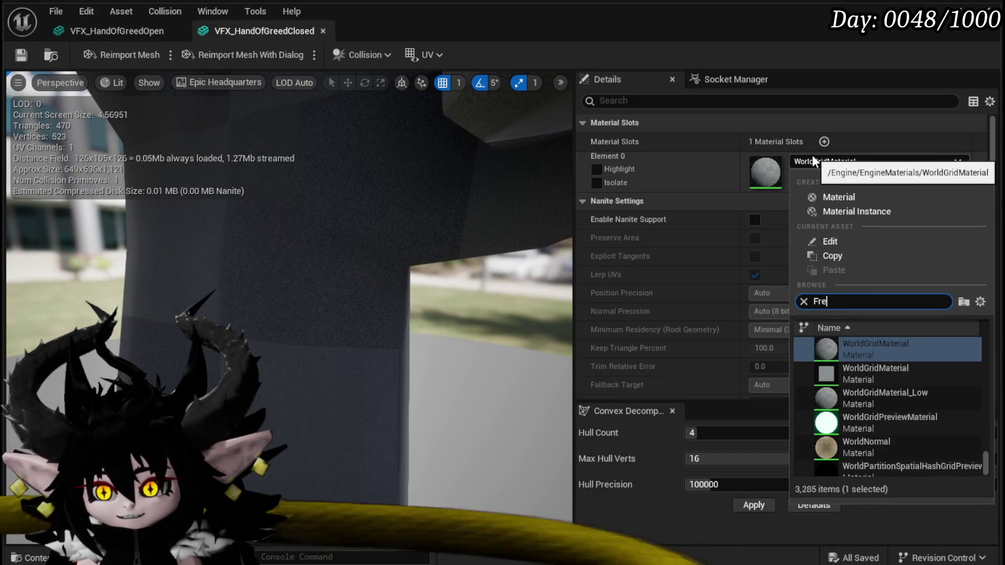
left_click(864, 414)
left_click(21, 55)
left_click(176, 30)
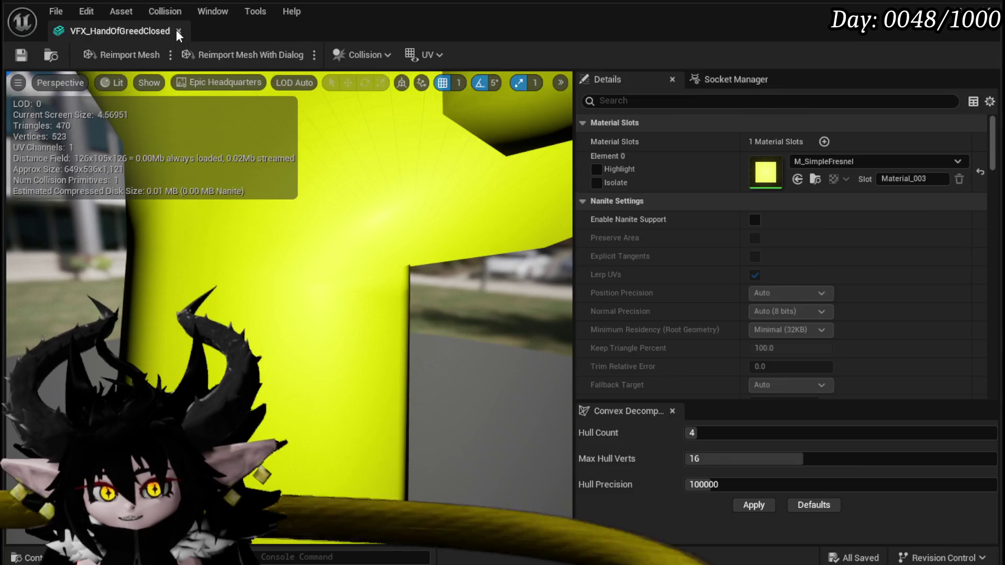
left_click(179, 31)
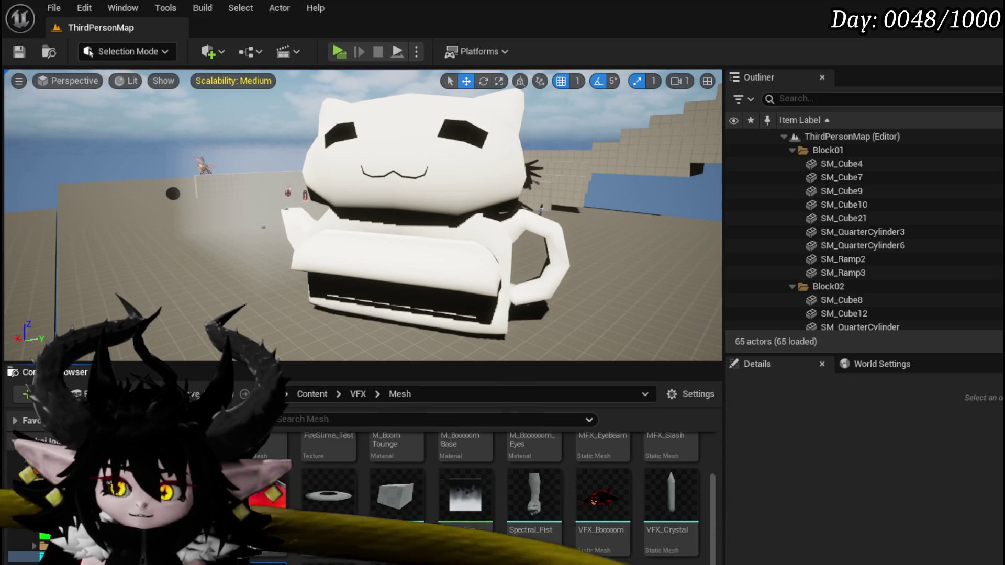
Go back in the Content Browser to the VFX FinishedSystems folder.
key("alt+Left")
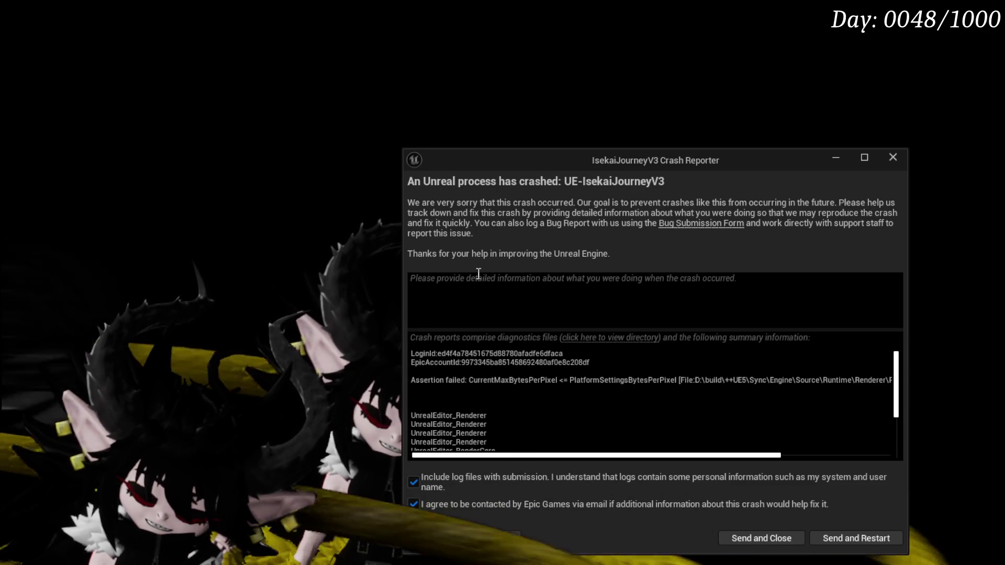
Close the crash reporter window.
left_click(894, 157)
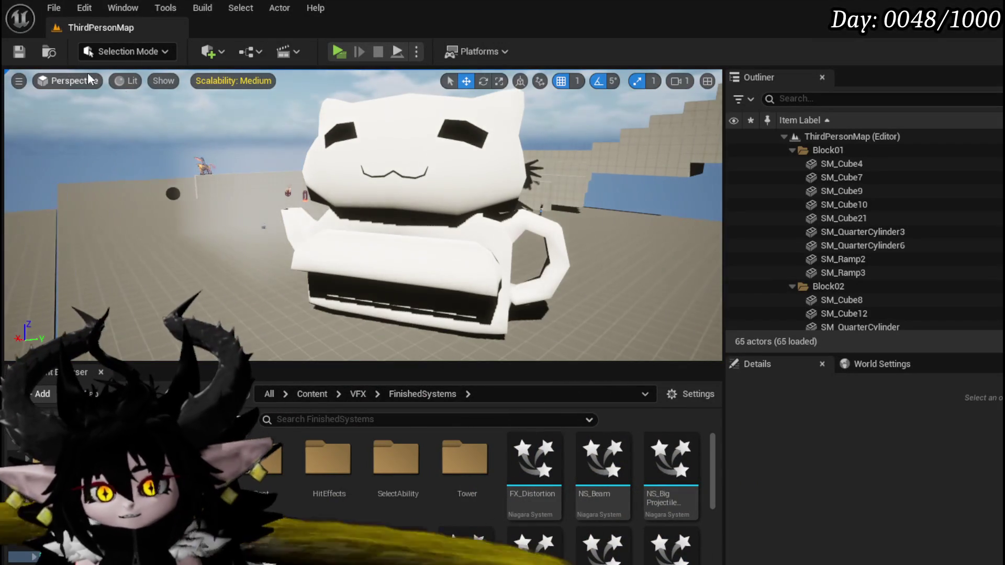
Scroll down the FinishedSystems grid and open the NS_HandOfGreed Niagara system.
left_click(602, 461)
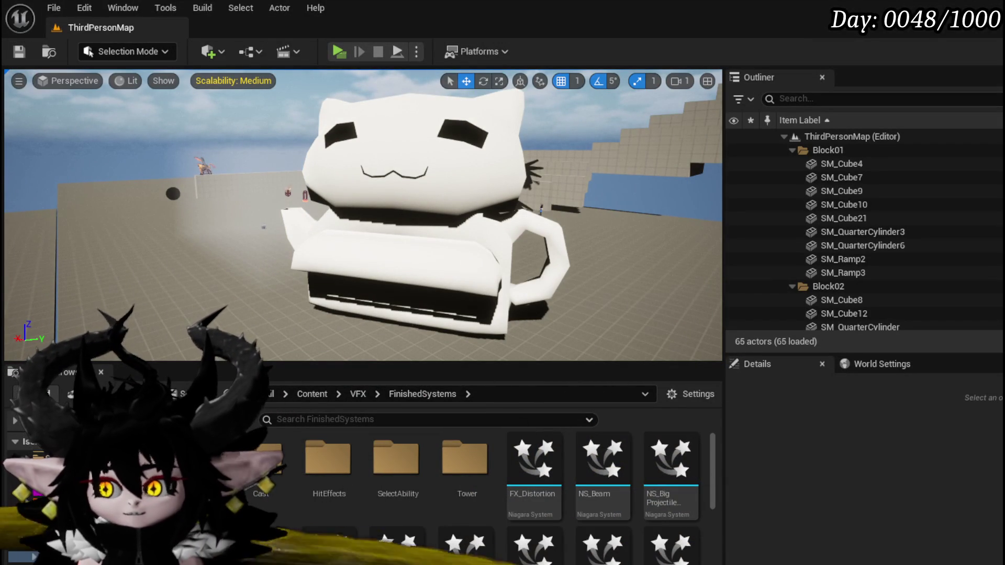
scroll(473, 520, "down", 1)
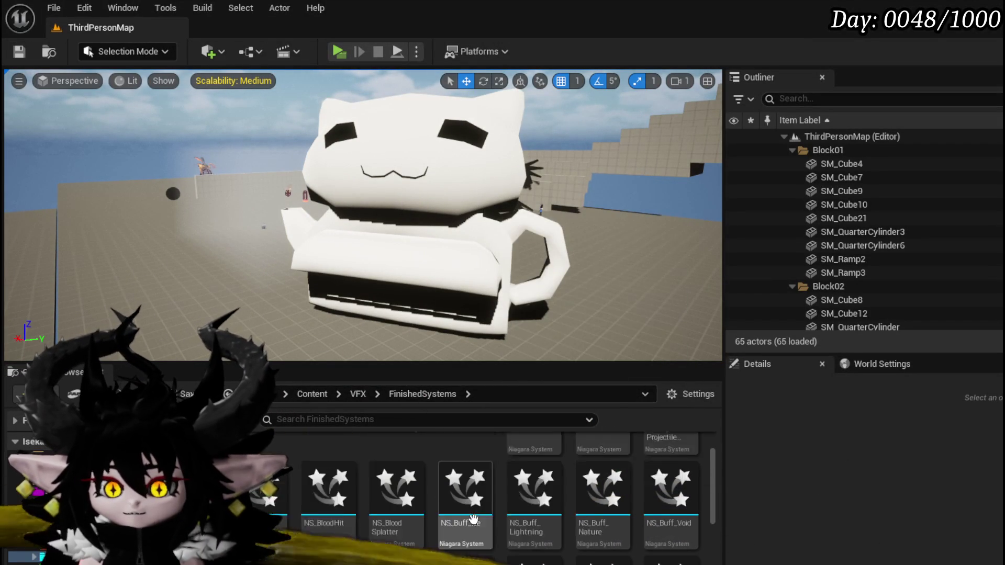
scroll(474, 520, "down", 1)
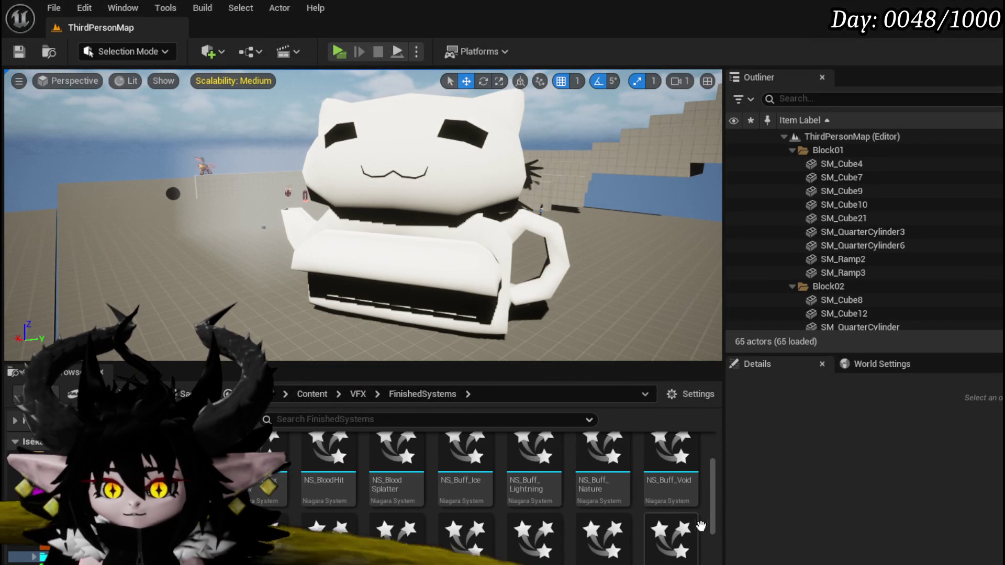
scroll(649, 546, "down", 1)
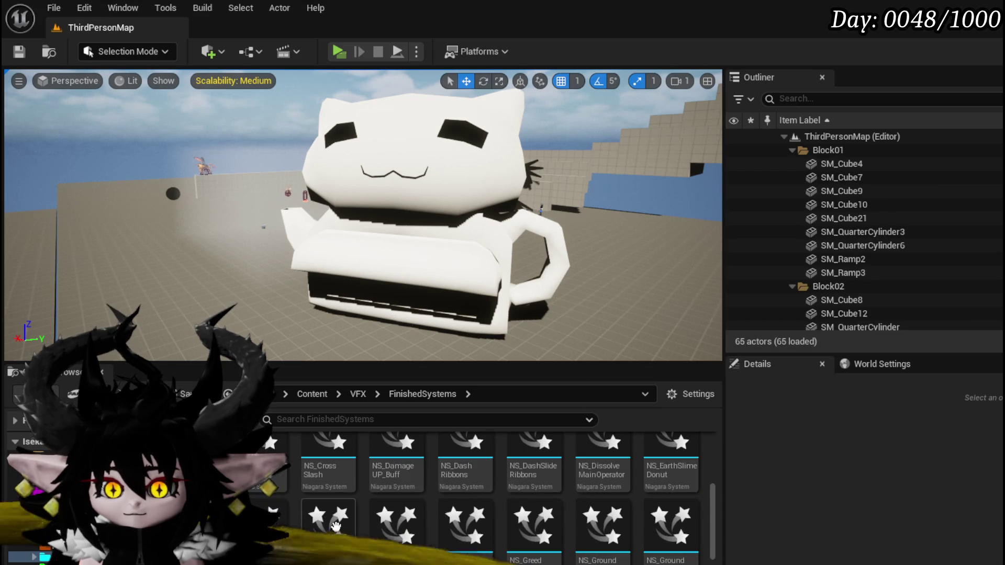
scroll(338, 527, "down", 1)
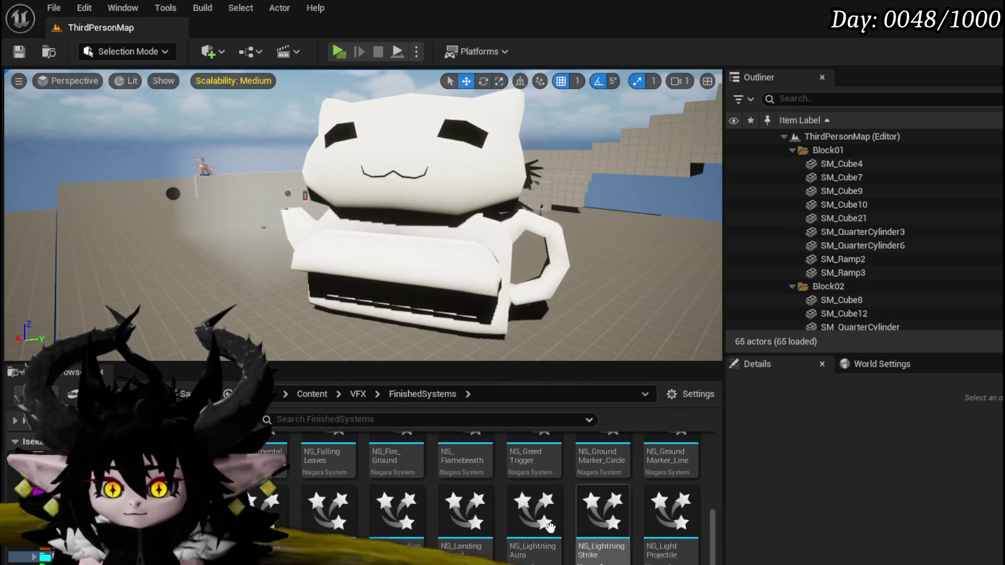
double_click(264, 508)
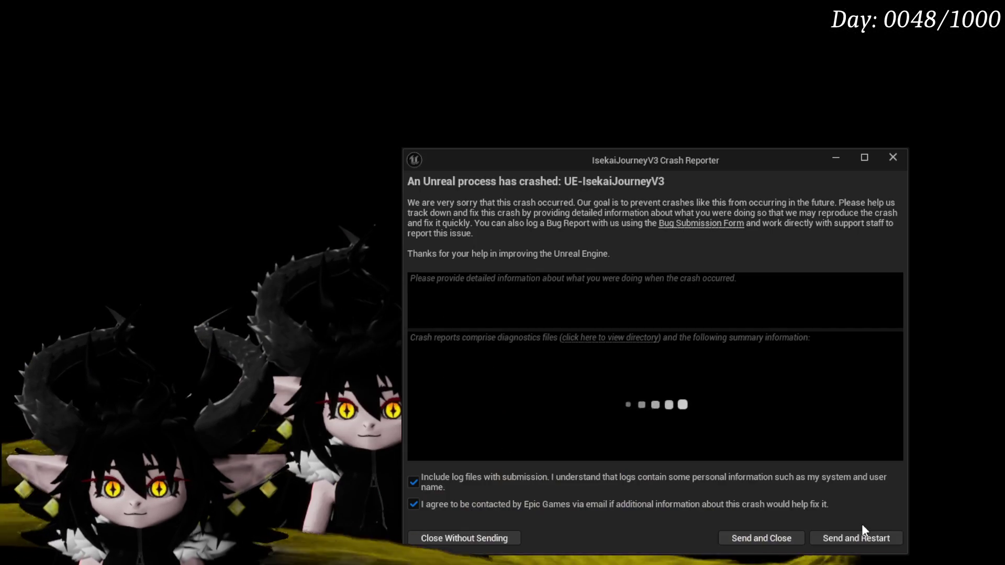
Close the second Crash Reporter window so Unreal Engine 5 relaunches.
left_click(896, 155)
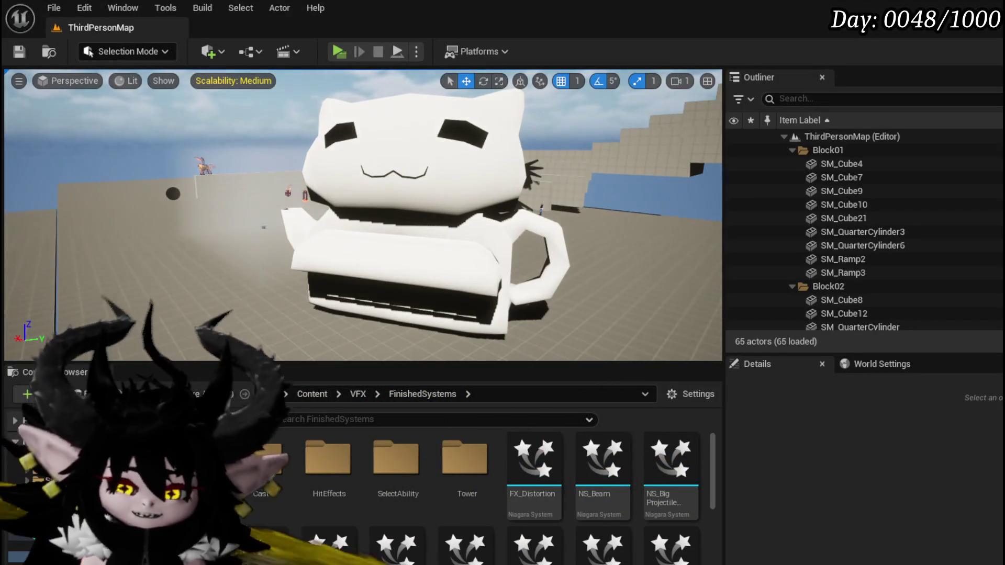
Delete the open and closed hand meshes, replacing their references with 1M_Cube.
scroll(471, 481, "down", 2)
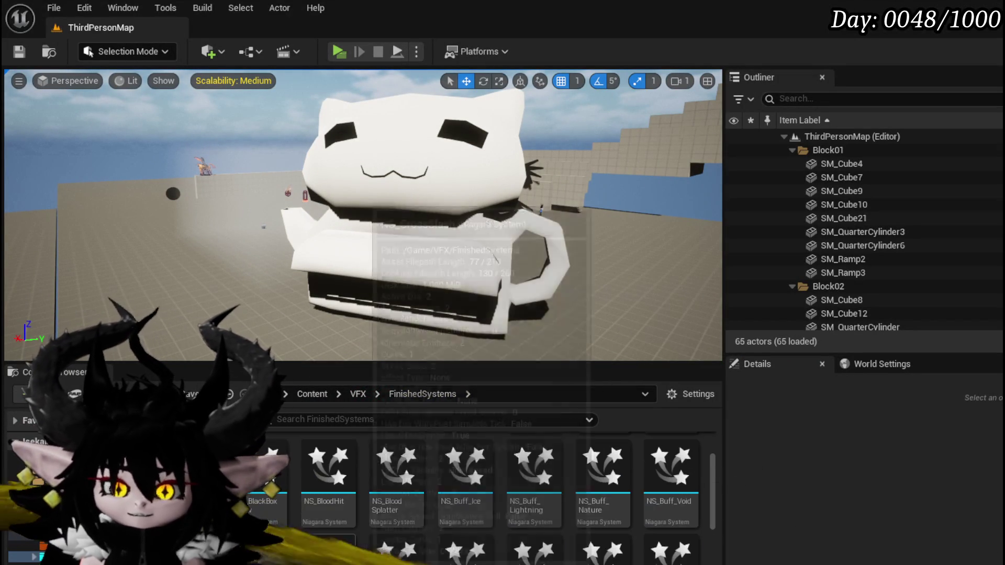
key("alt+Left")
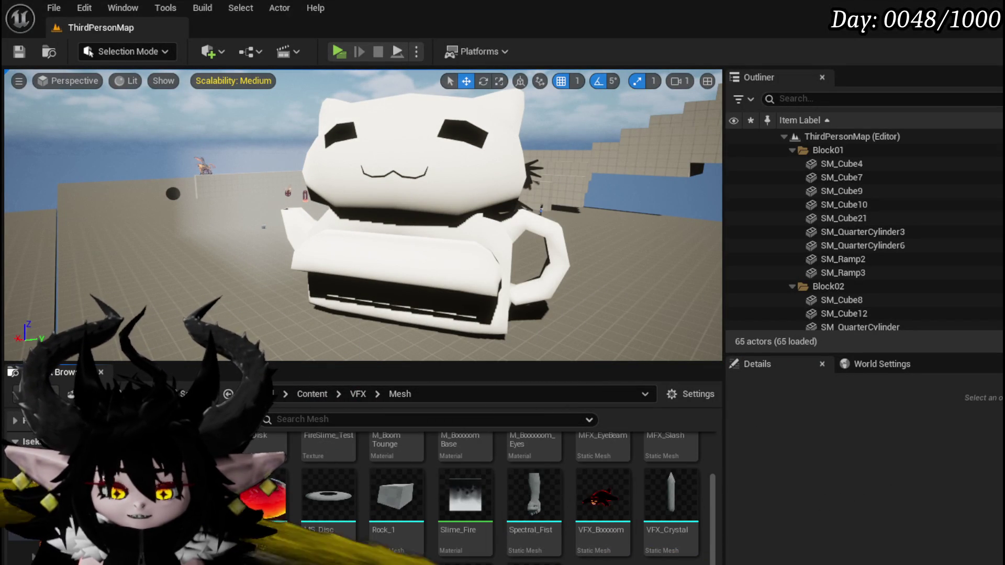
key("Delete")
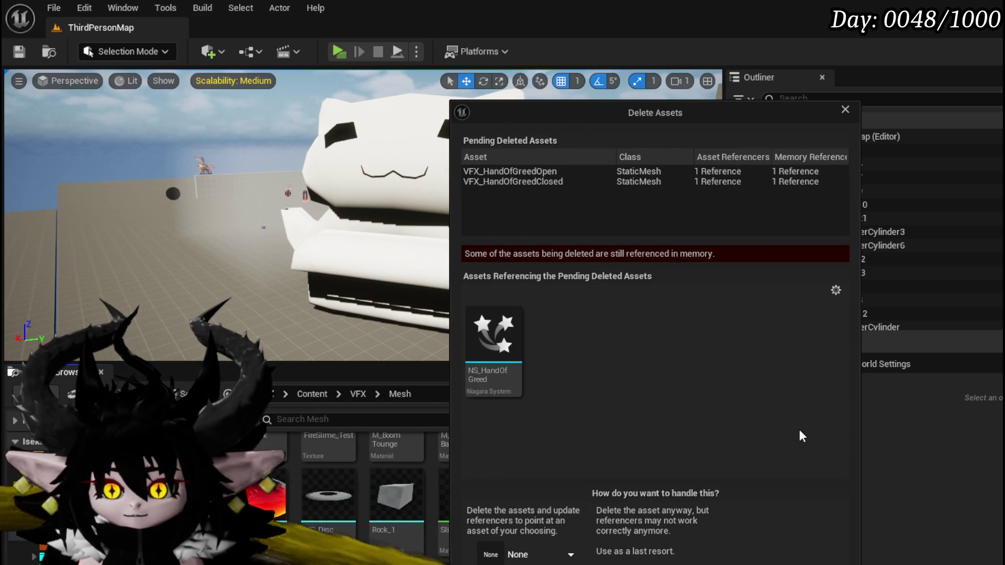
left_click(545, 554)
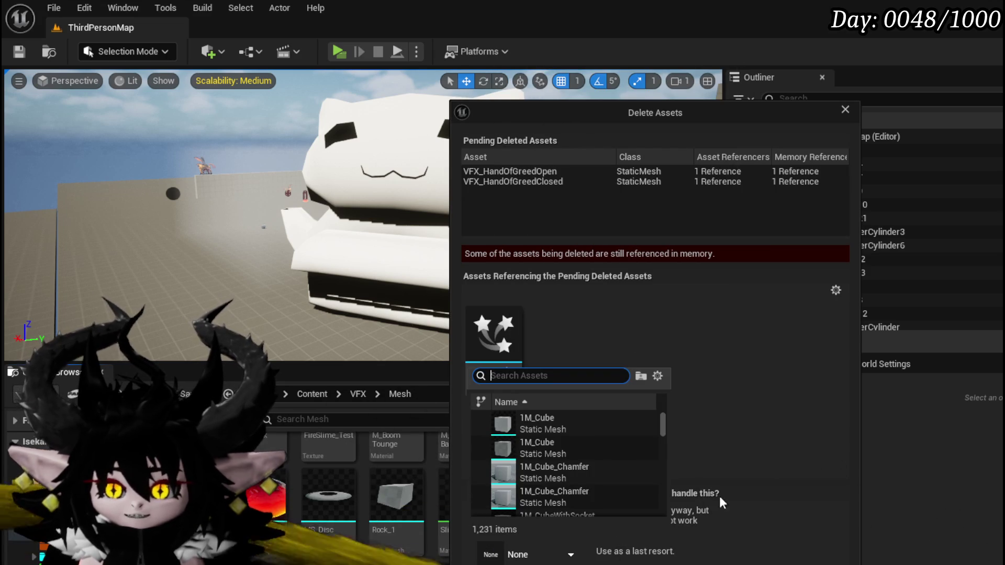
left_click(564, 429)
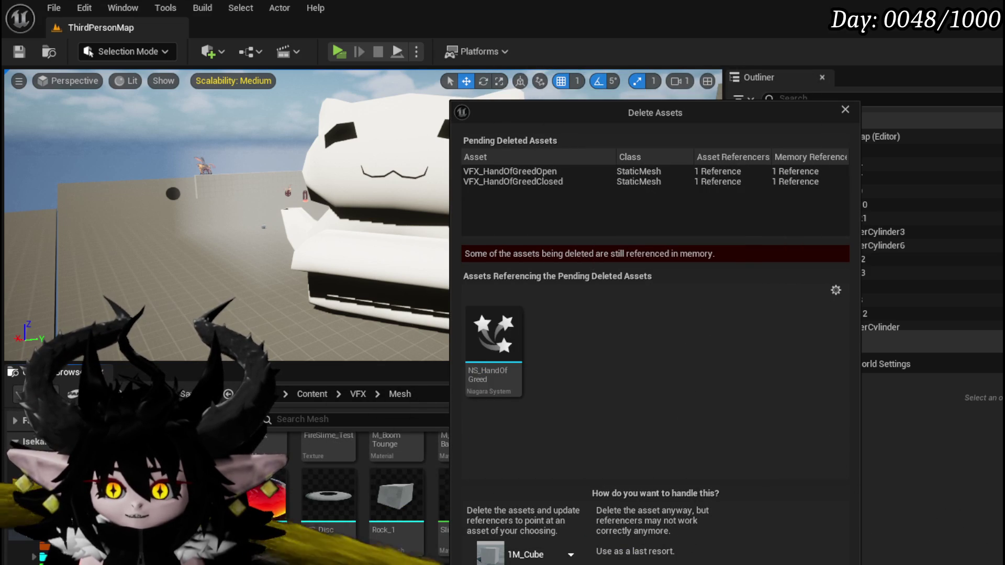
left_click(523, 564)
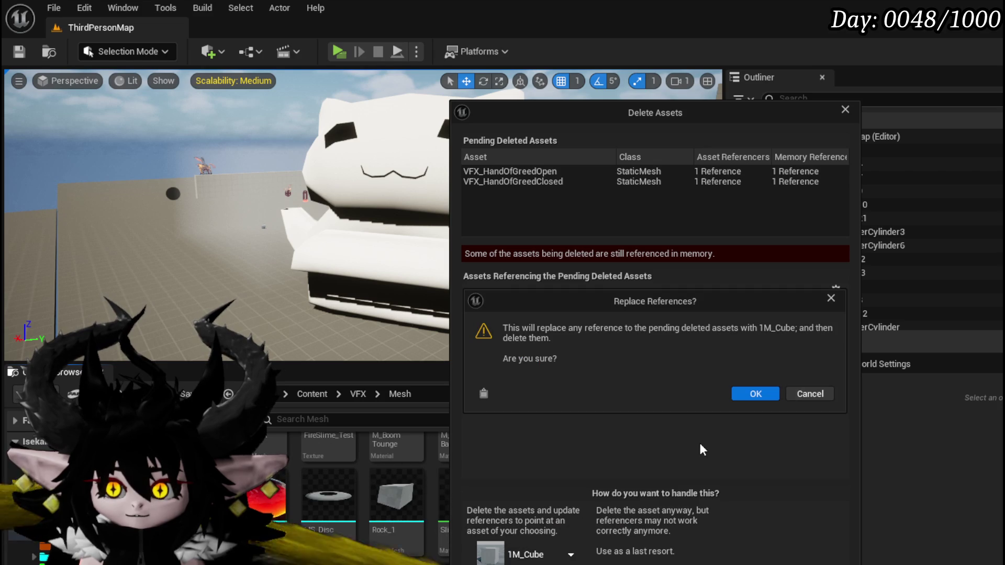
left_click(753, 396)
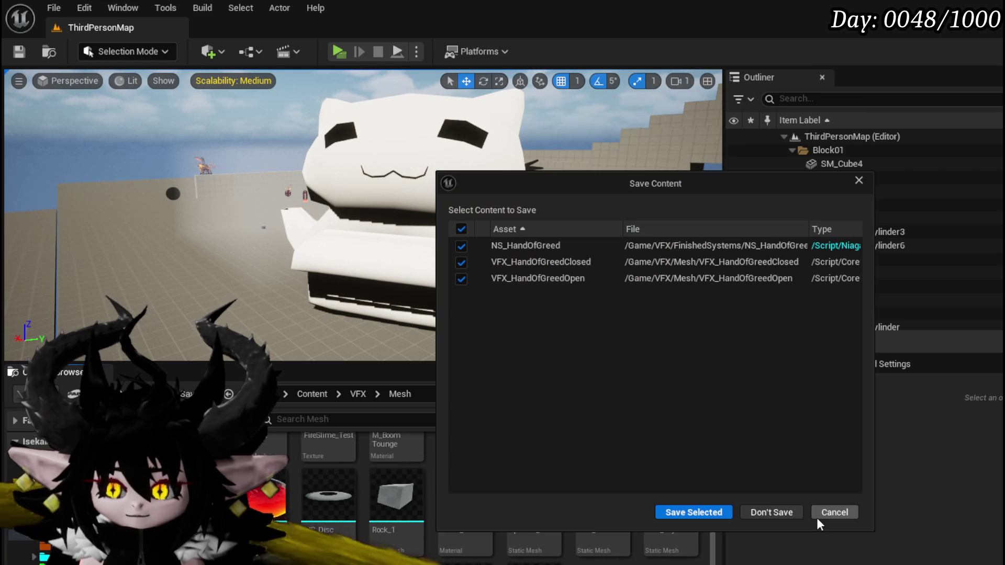
Save the affected assets, then open and close NS_HandOfGreed to confirm it loads without crashing.
left_click(698, 513)
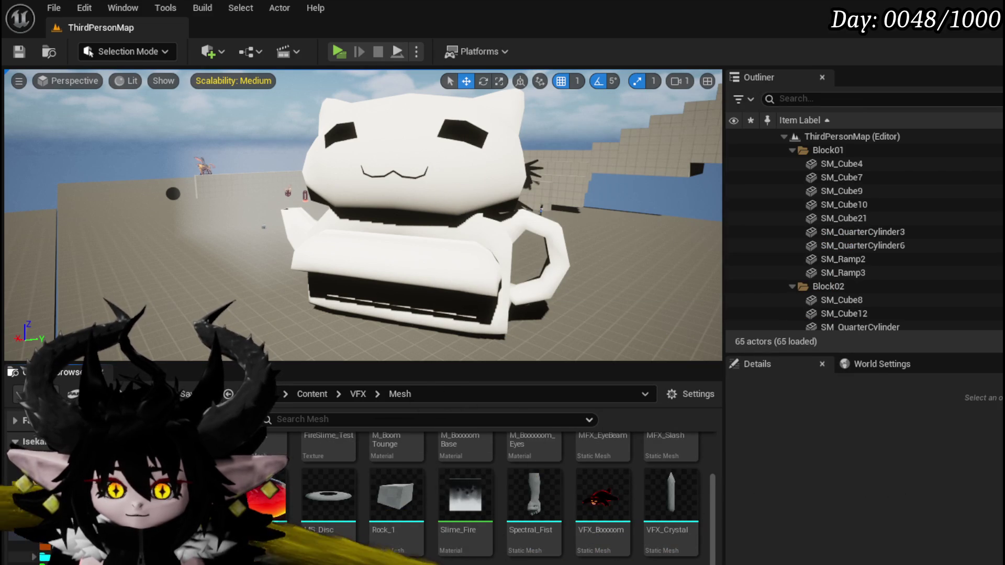
left_click(32, 555)
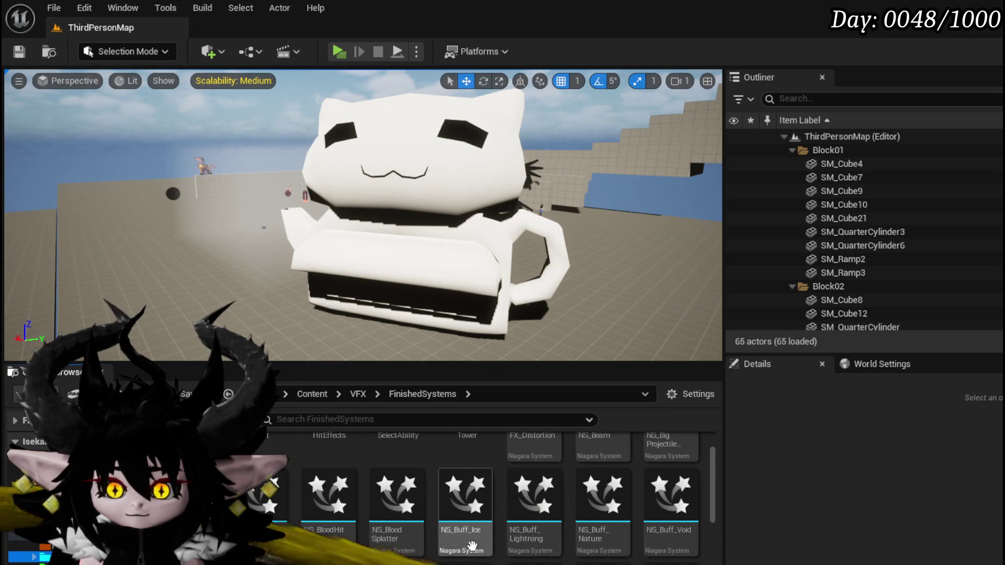
scroll(602, 533, "down", 5)
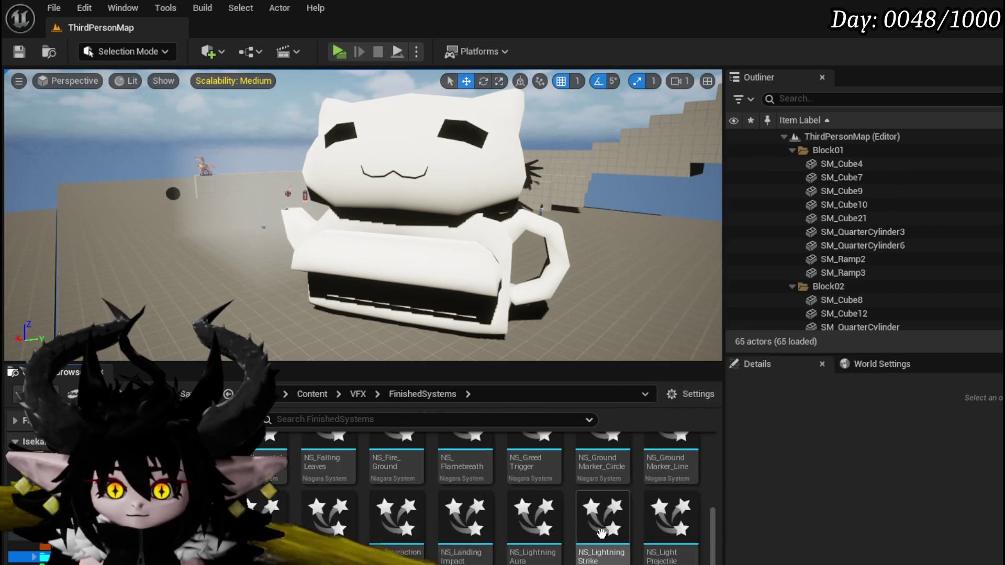
double_click(261, 510)
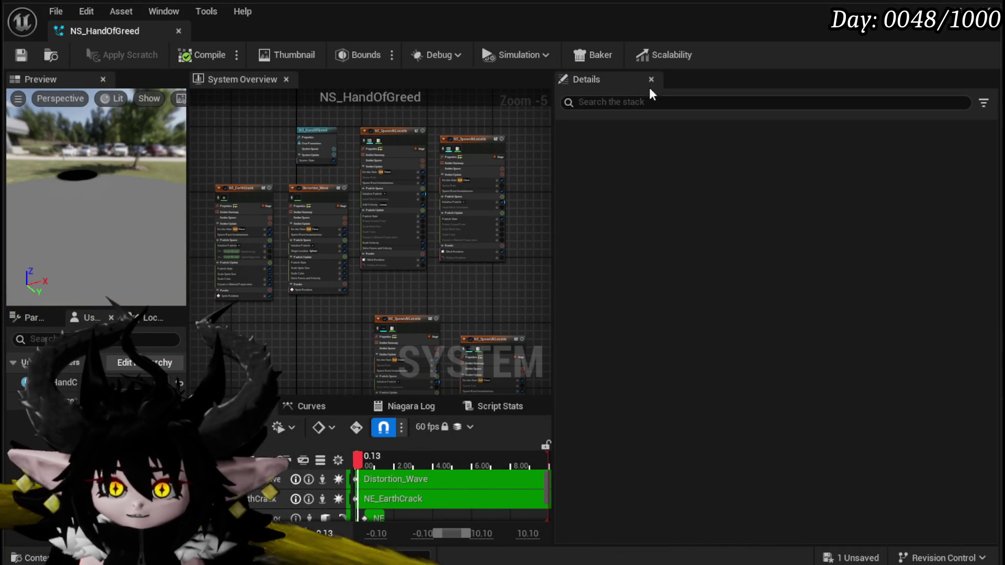
key("alt+Tab")
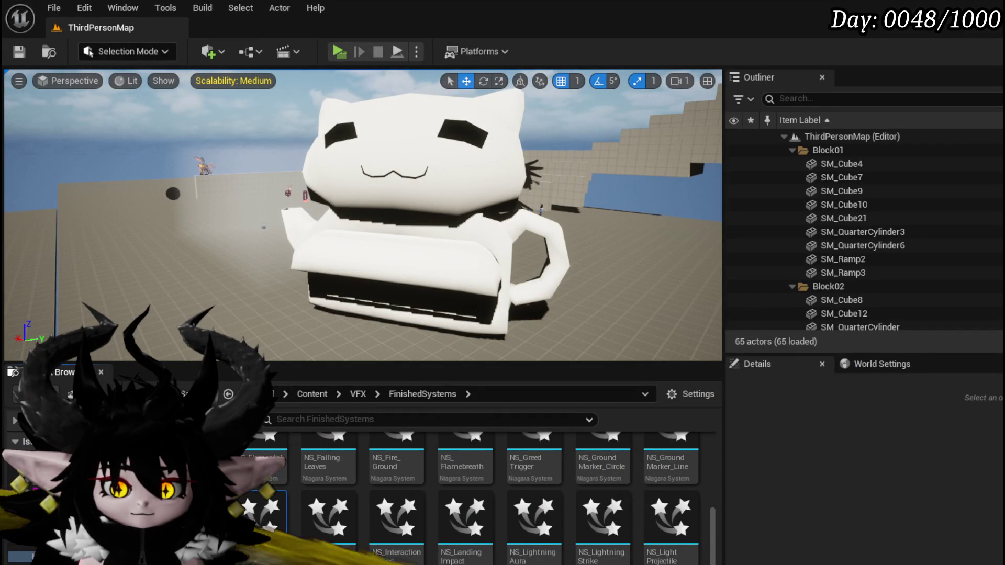
left_click(63, 498)
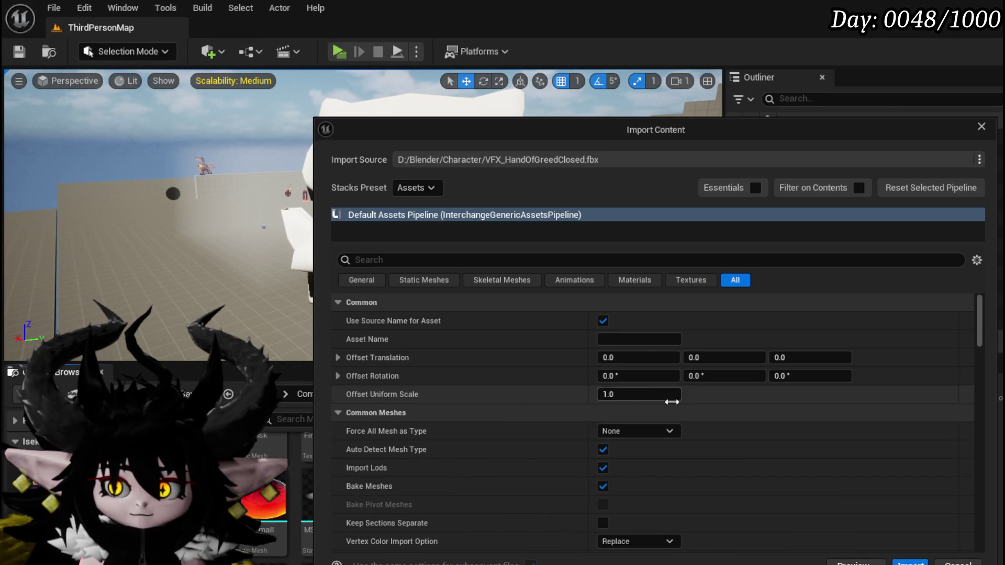
Import VFX_HandOfGreedClosed.fbx forced as Static Mesh, overriding the existing closed hand asset.
left_click(646, 432)
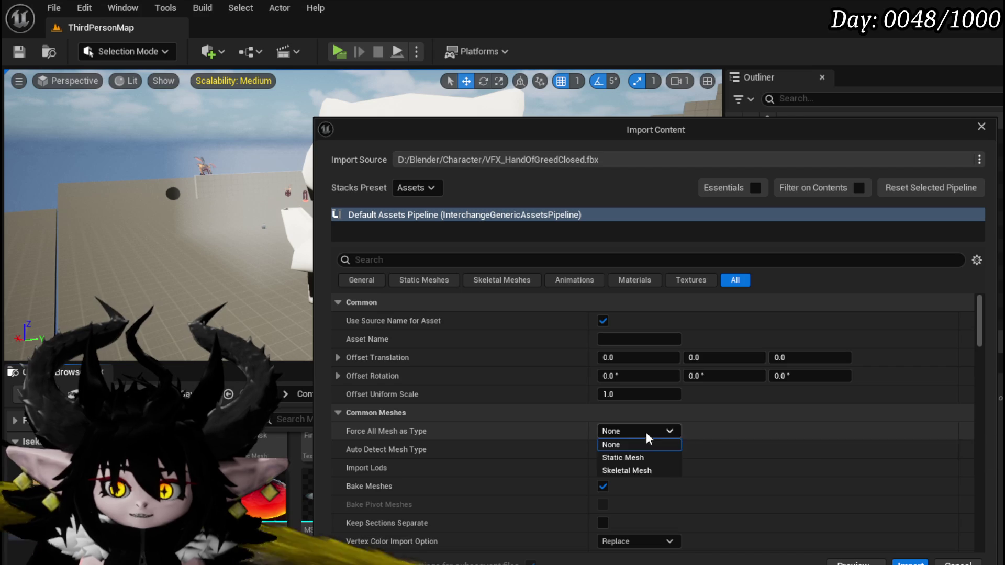
left_click(623, 457)
left_click(910, 563)
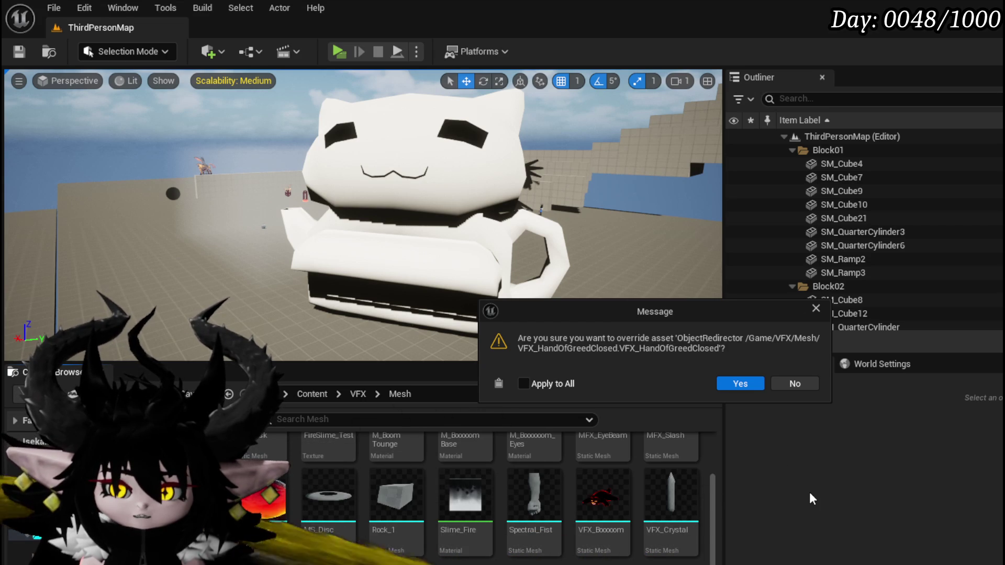
left_click(740, 385)
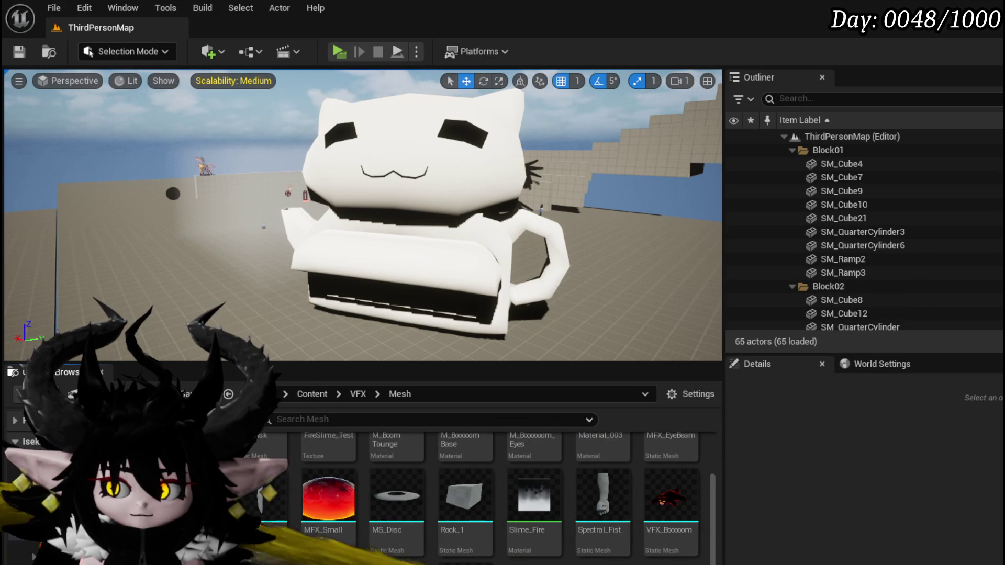
Delete the stray Material_003 from the VFX Mesh folder.
scroll(670, 498, "up", 1)
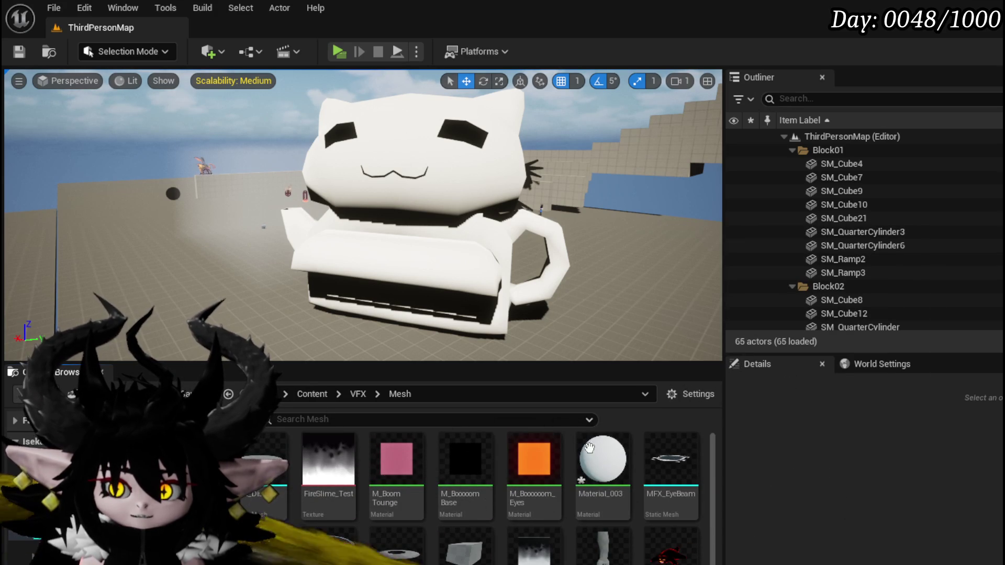
scroll(567, 440, "down", 1)
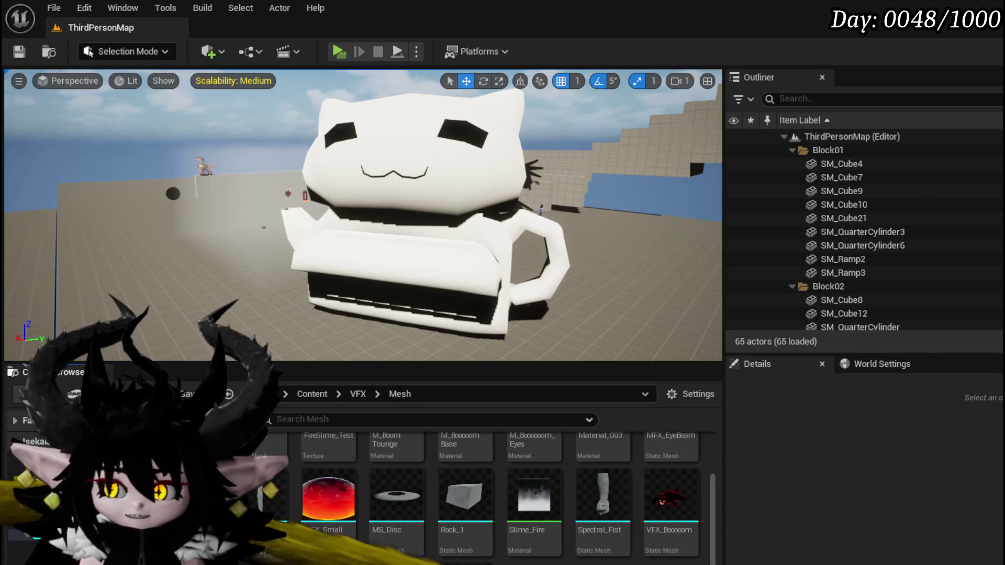
scroll(540, 506, "up", 1)
left_click(602, 492)
key("Delete")
key("Return")
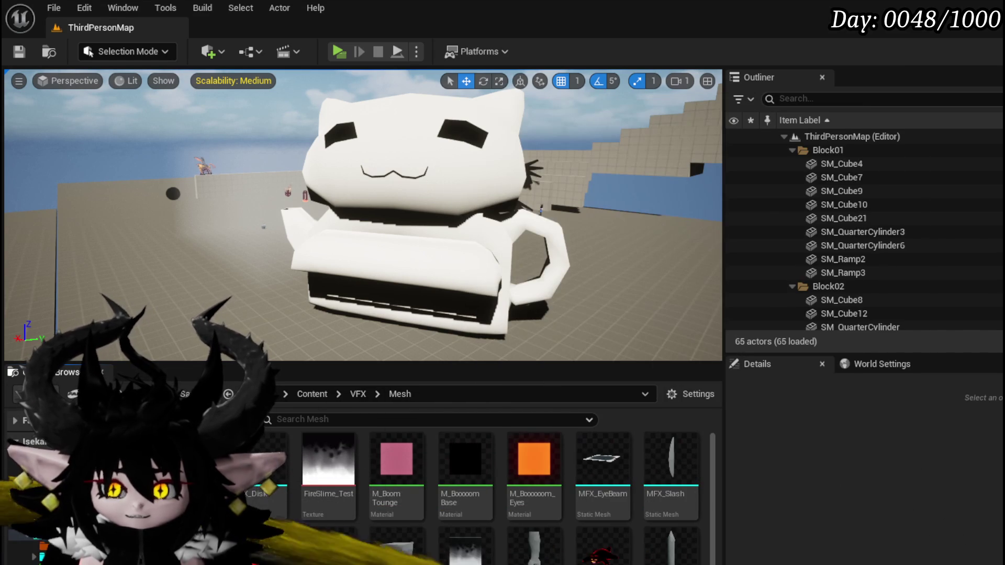
Reimport the closed hand forced as Static Mesh, overriding the existing asset.
scroll(521, 497, "down", 1)
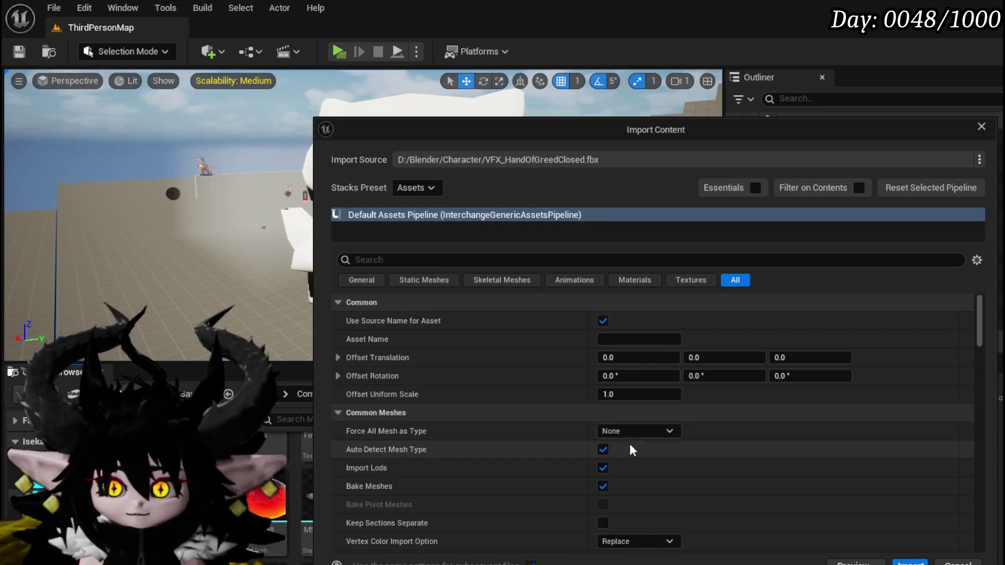
left_click(626, 433)
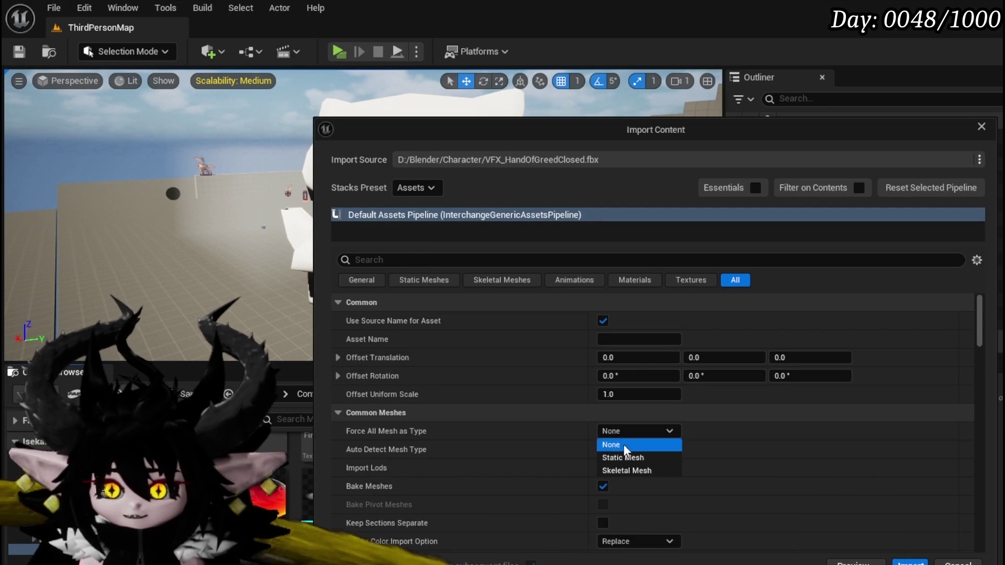
left_click(619, 458)
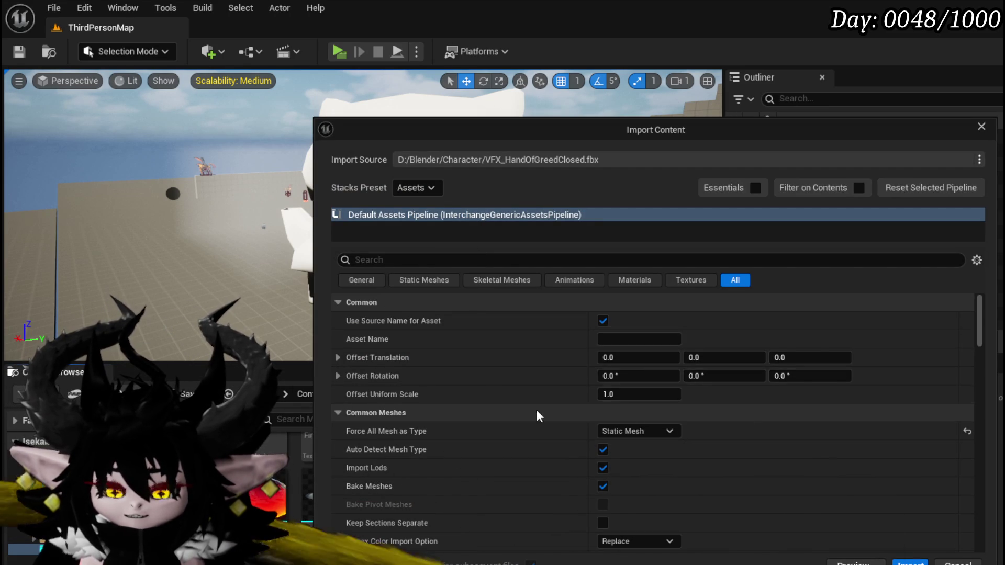
scroll(531, 398, "down", 5)
left_click(912, 562)
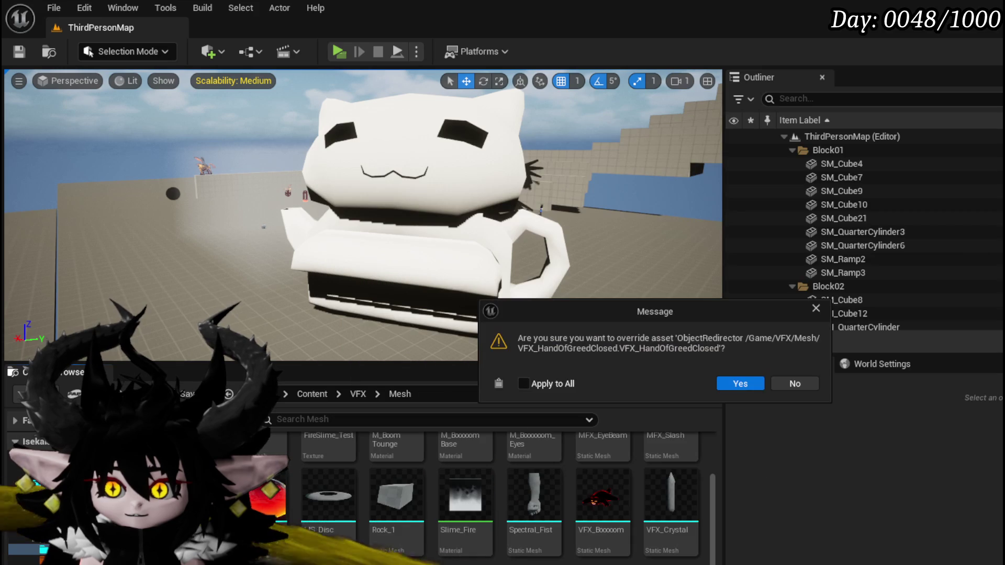
left_click(793, 384)
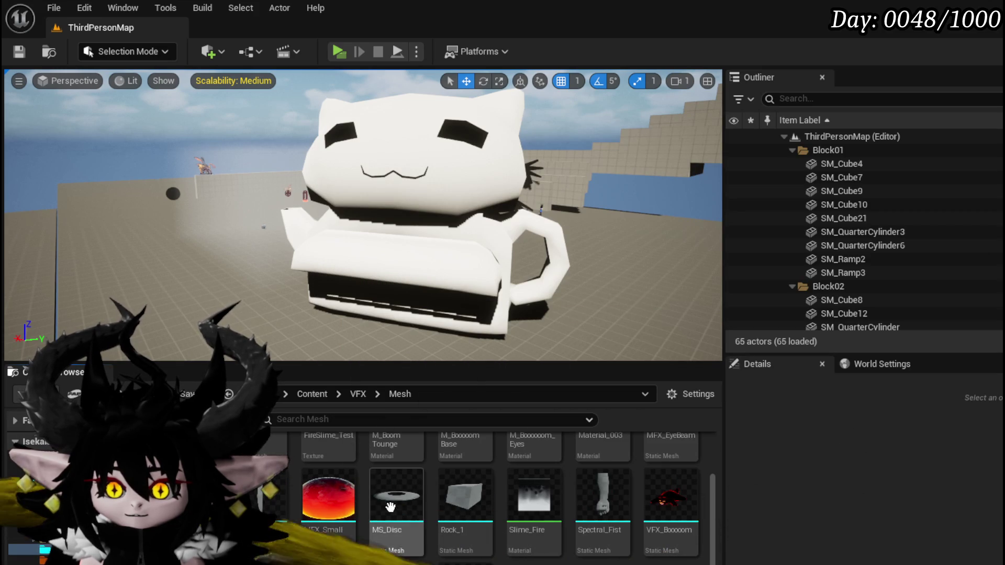
Delete the recreated Material_003 again and save the modified assets, including CubeMaterial.
scroll(605, 461, "up", 1)
left_click(605, 460)
key("Delete")
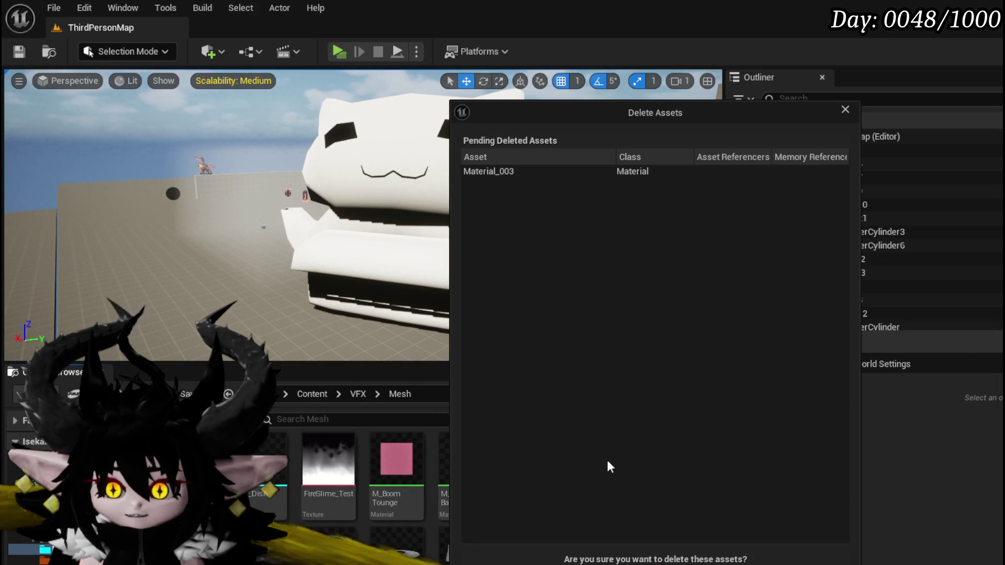
key("Return")
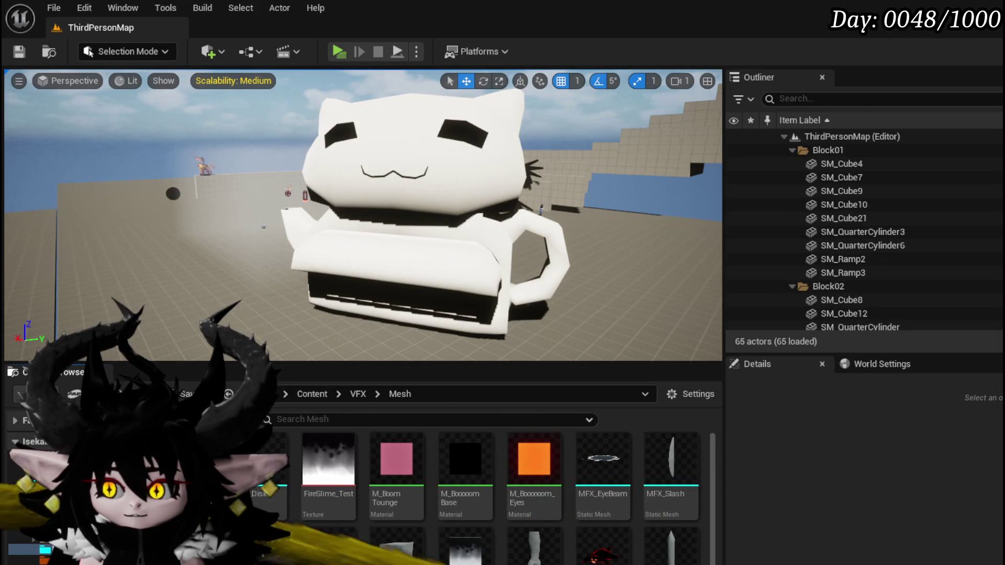
key("ctrl+shift+s")
left_click(762, 512)
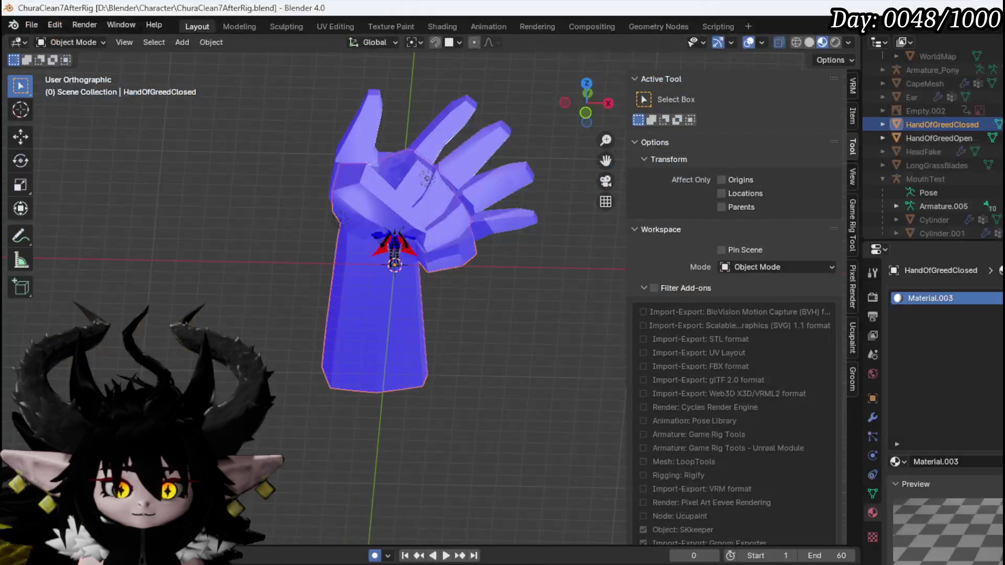
Select HandOfGreedOpen, switch it to Edit Mode, and save the blend file.
left_click(347, 118)
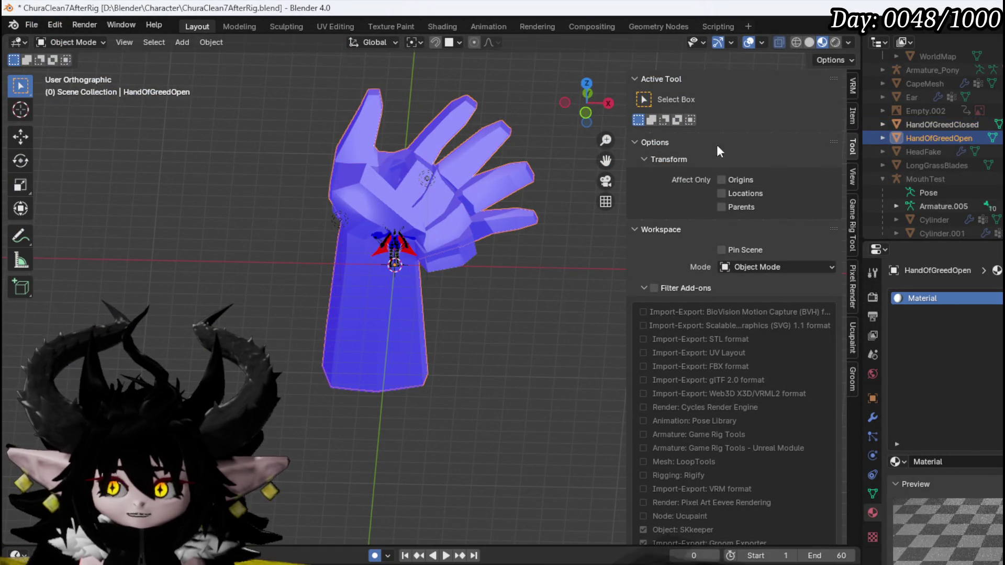
left_click(124, 42)
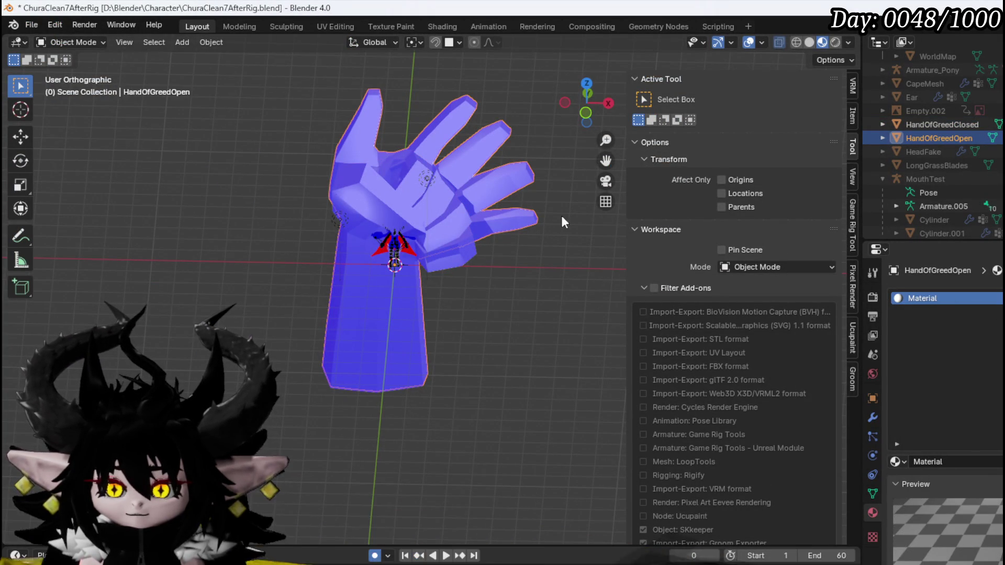
left_click(97, 45)
left_click(96, 73)
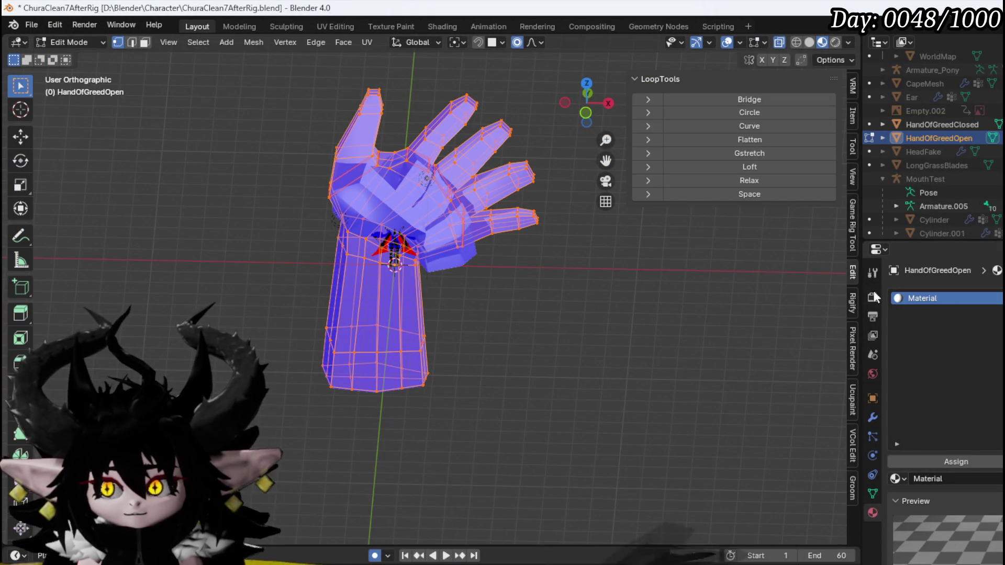
left_click(32, 24)
left_click(72, 108)
Return HandOfGreedOpen to Object Mode, open the FBX export, then save the blend file again.
left_click(78, 44)
left_click(77, 58)
left_click(32, 25)
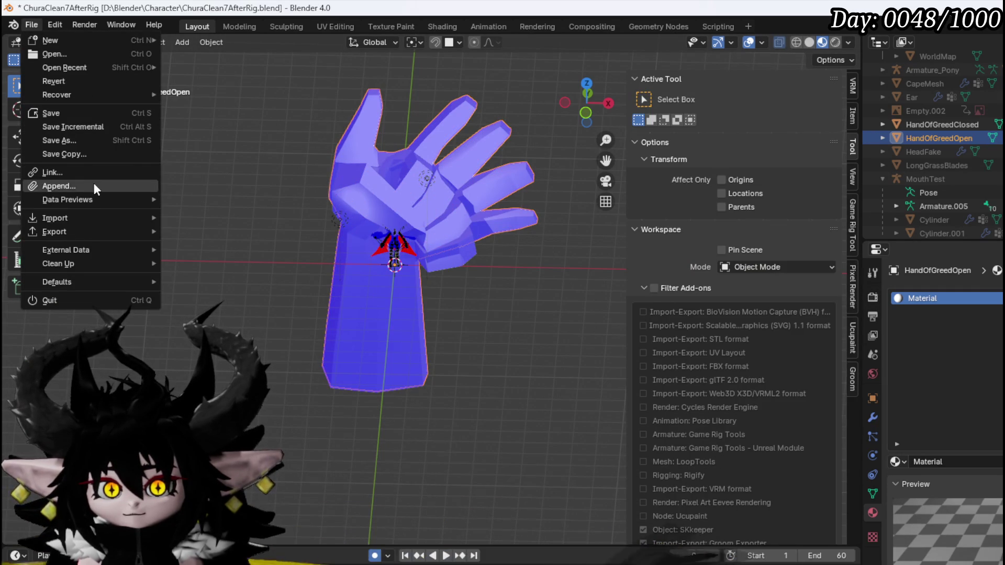
mouse_move(49, 235)
left_click(199, 354)
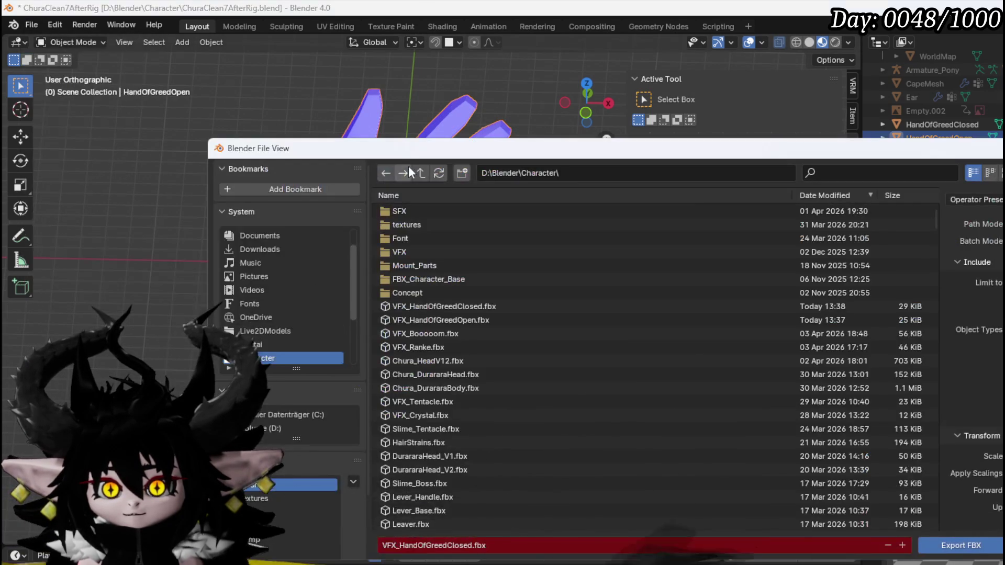
key("Escape")
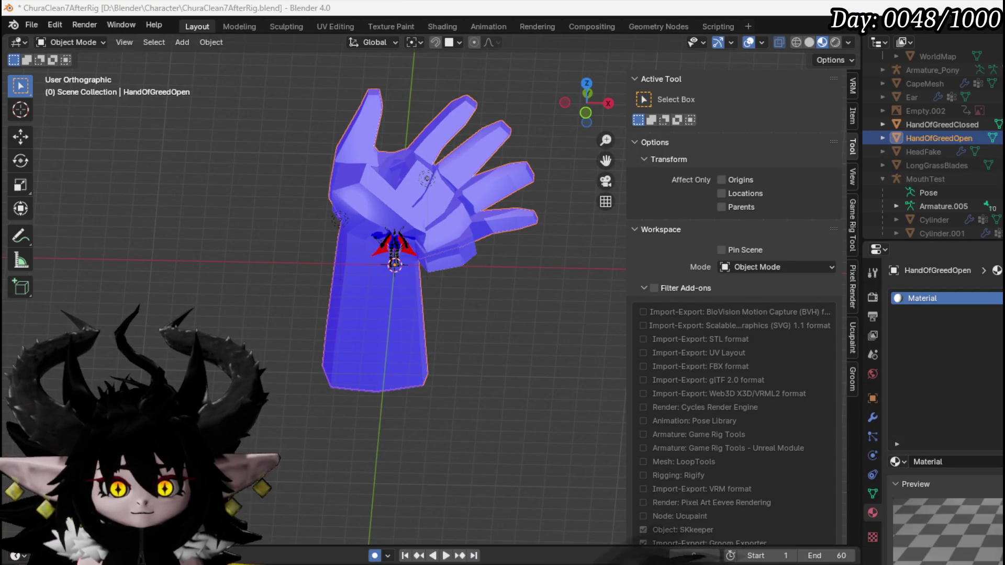
left_click(31, 25)
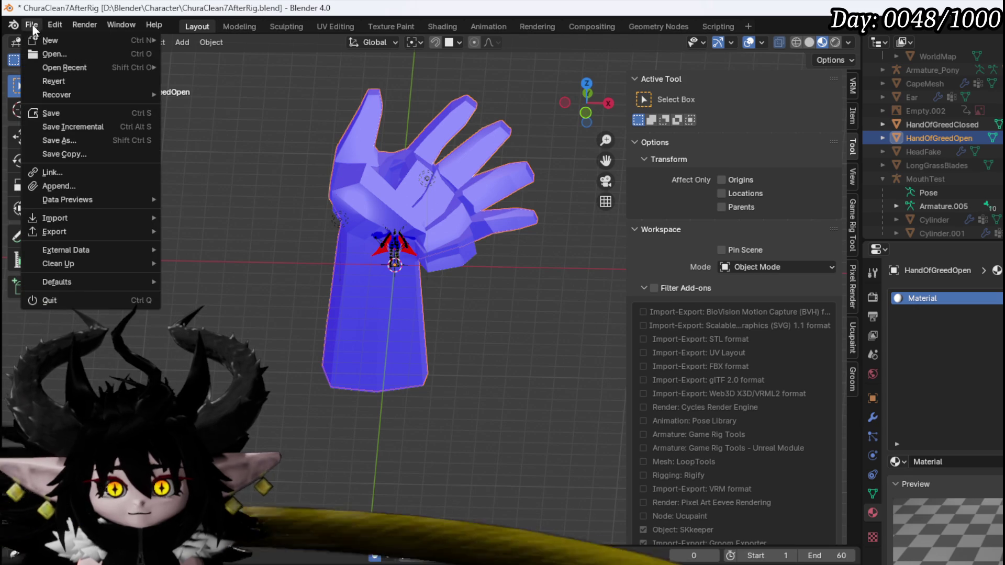
left_click(71, 119)
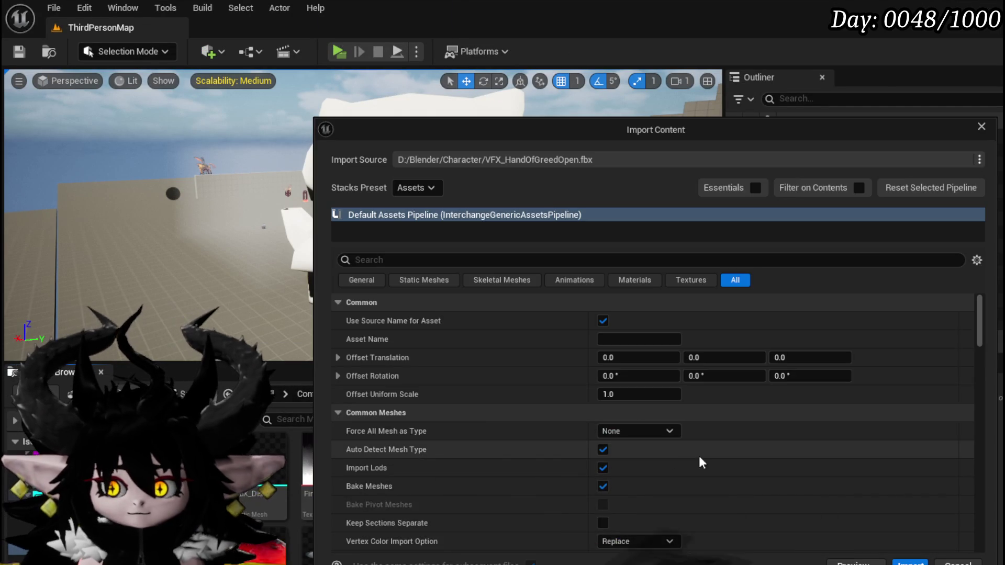
Import the open-hand FBX forced as Static Mesh, overriding the existing asset.
left_click(613, 431)
left_click(629, 460)
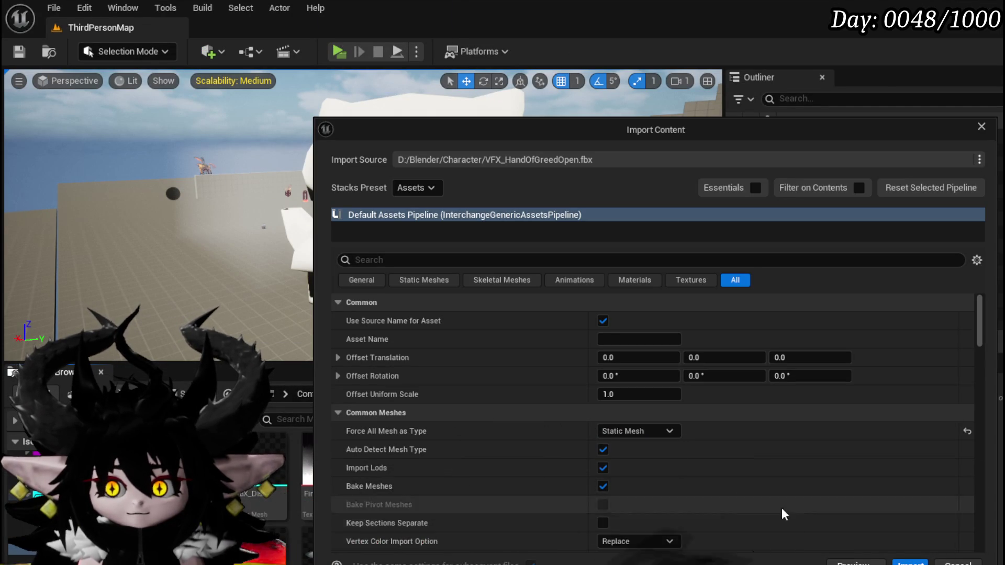
left_click(911, 564)
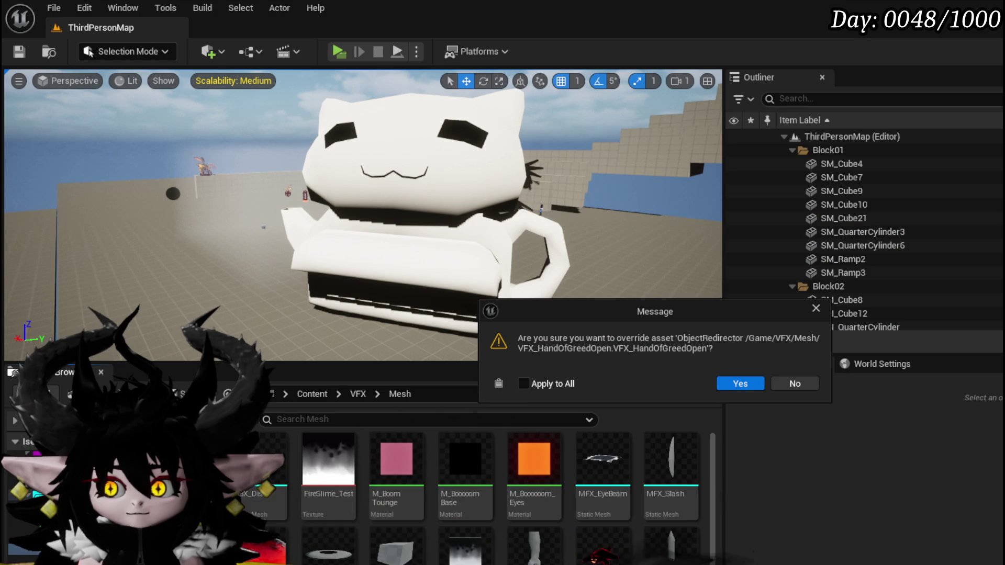
left_click(737, 382)
Delete the stray Material asset the import created.
scroll(654, 508, "down", 1)
scroll(680, 516, "up", 1)
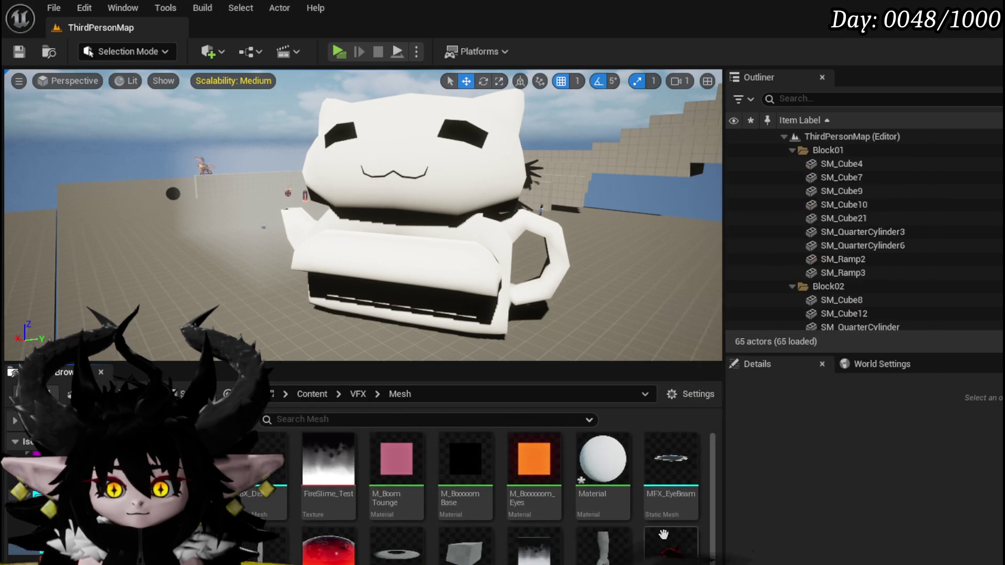
scroll(706, 520, "down", 1)
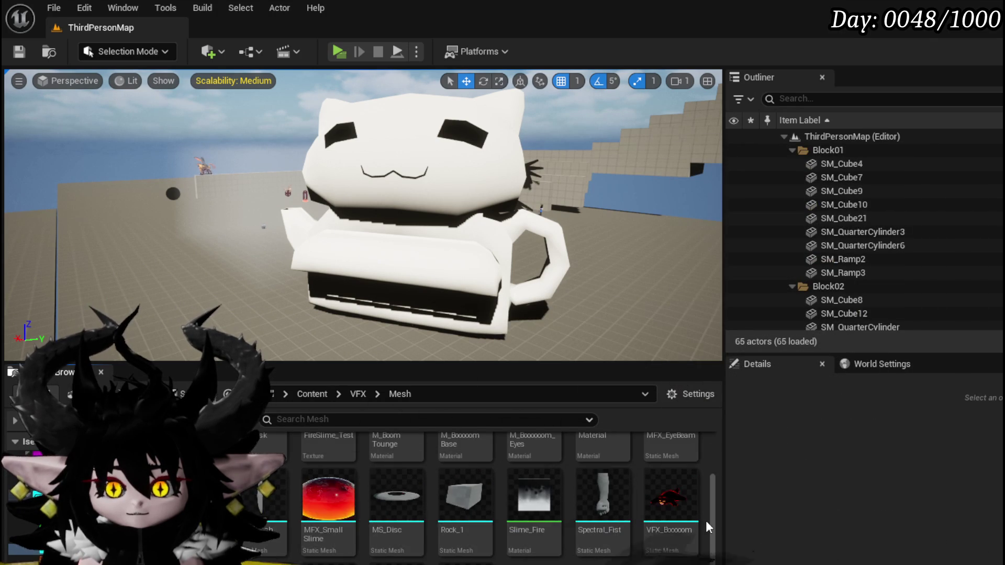
scroll(706, 521, "up", 1)
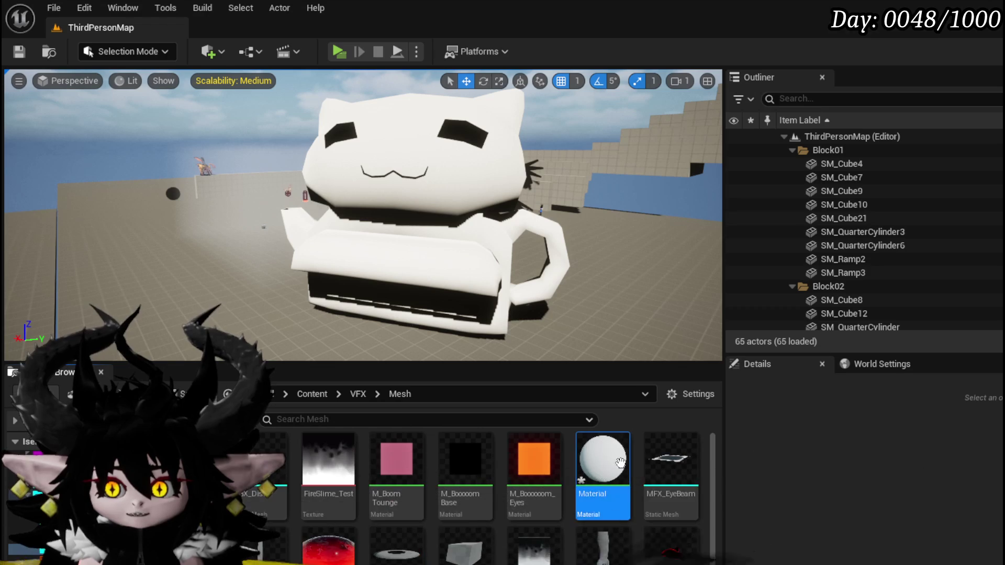
key("Delete")
key("Return")
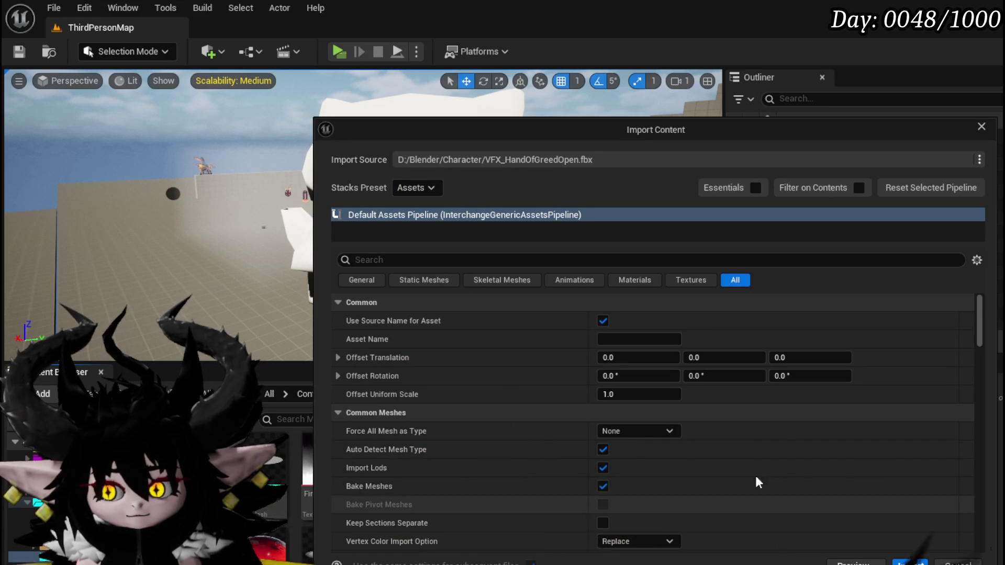
Reimport the open hand with Common Meshes forcing Static Mesh, overriding the existing asset.
left_click(646, 414)
left_click(646, 428)
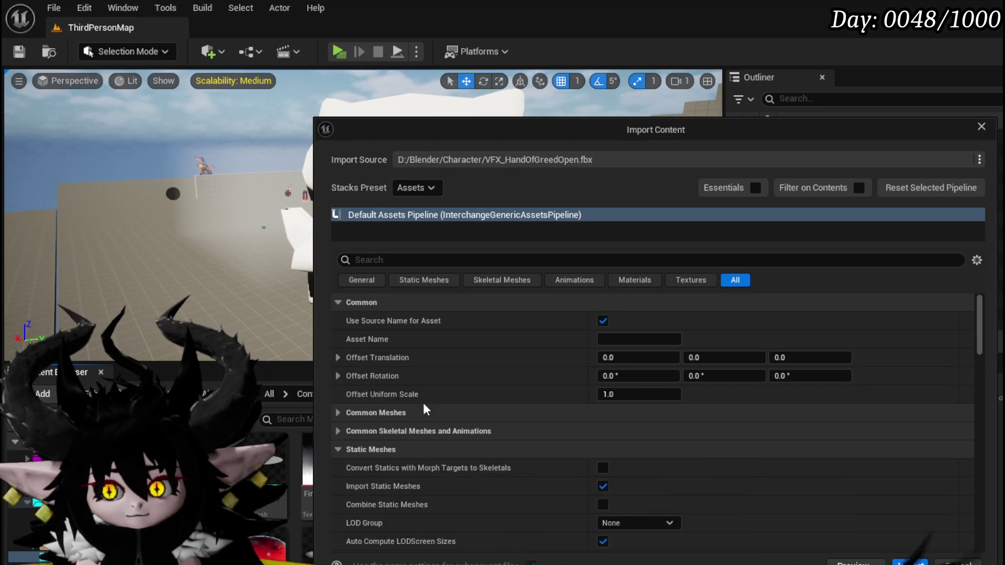
left_click(350, 414)
left_click(640, 431)
left_click(660, 456)
left_click(911, 562)
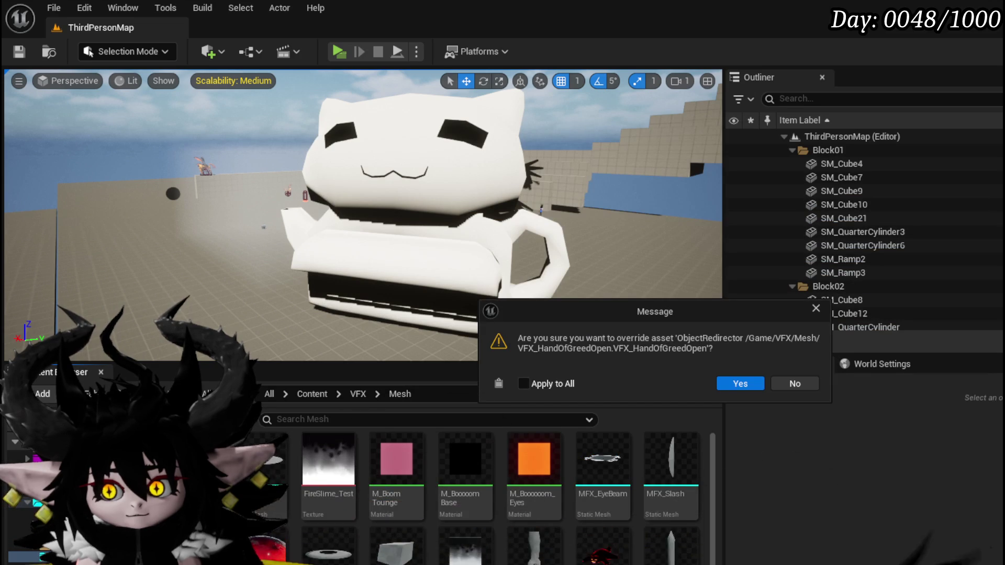
left_click(735, 384)
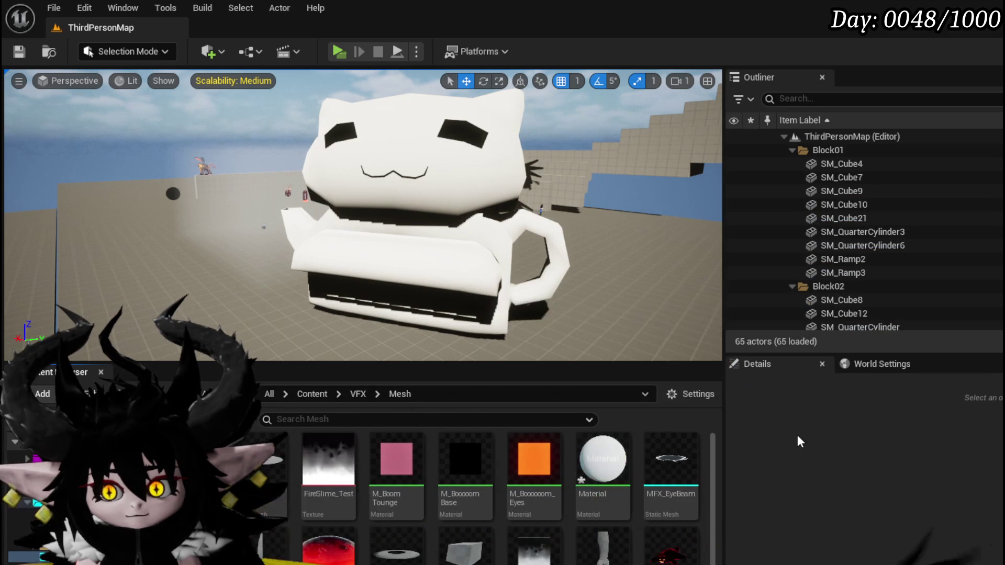
Select and delete the extra Material asset the reimport created.
scroll(514, 506, "down", 1)
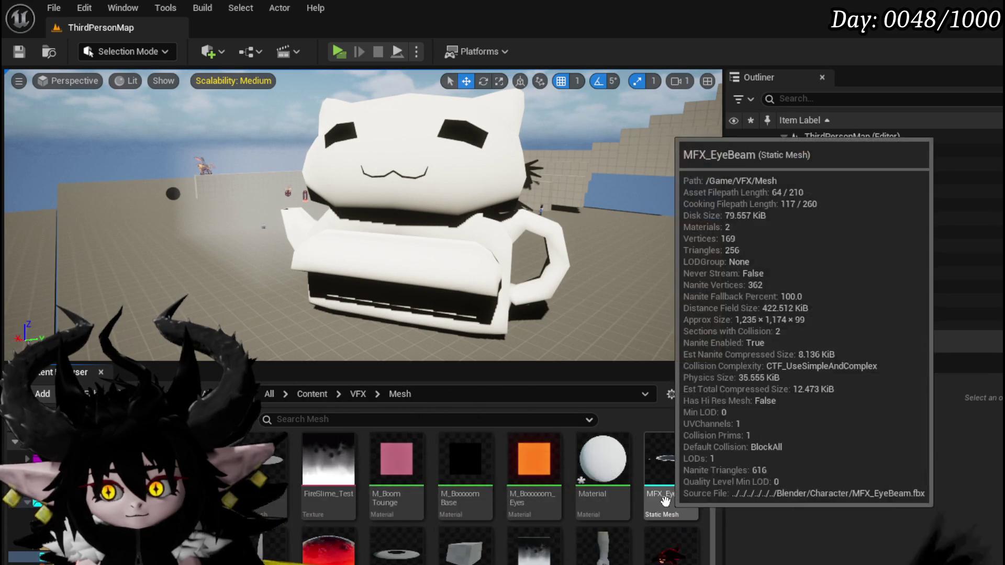
scroll(664, 533, "up", 1)
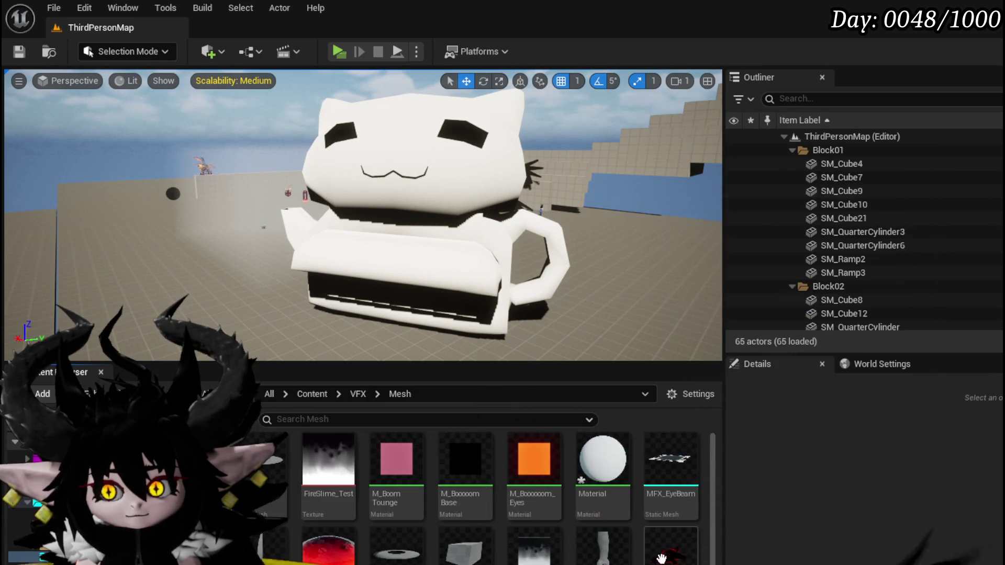
left_click(613, 473)
key("Delete")
key("Return")
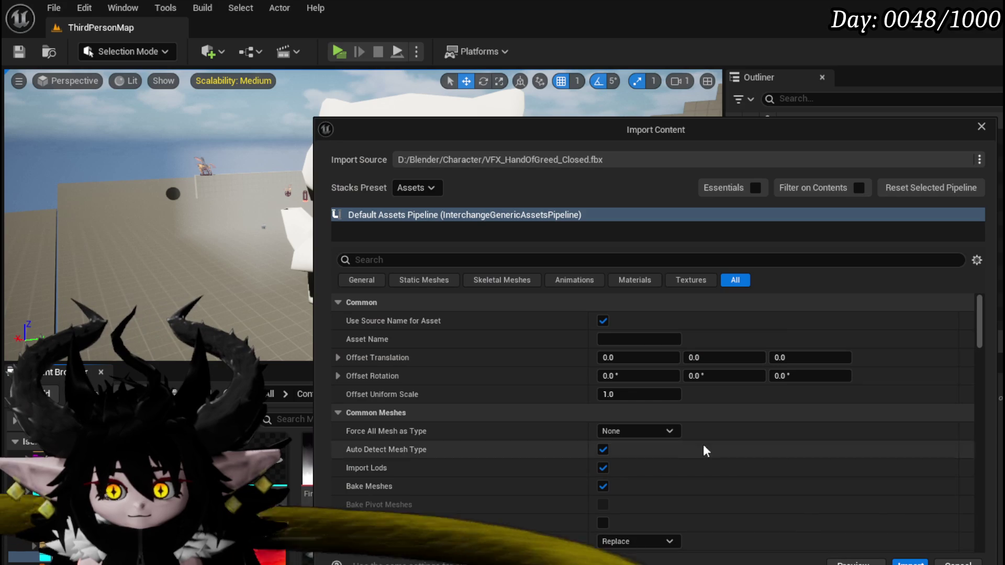
Import the closed hand forced as Static Mesh and save the new assets.
left_click(640, 432)
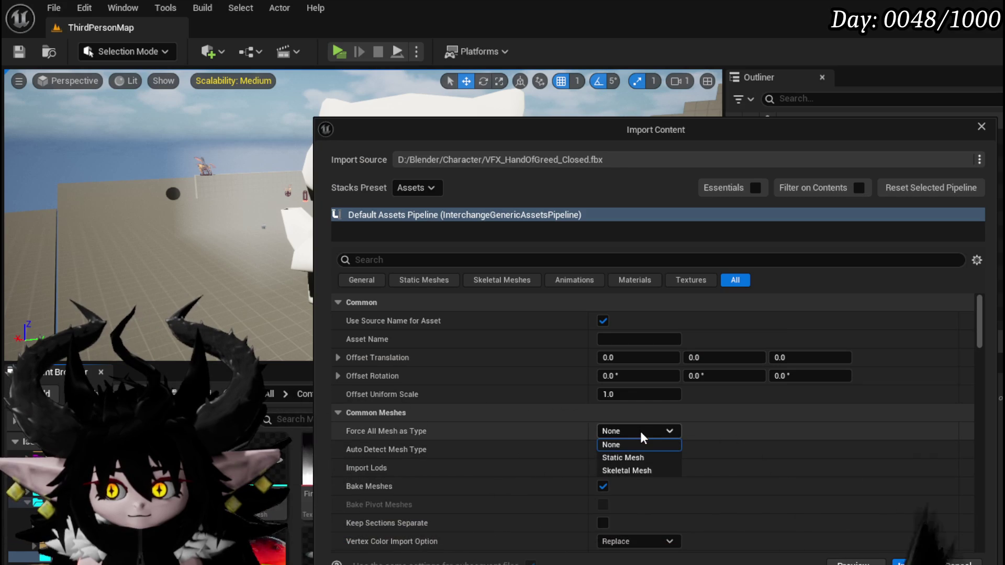
left_click(635, 453)
left_click(910, 564)
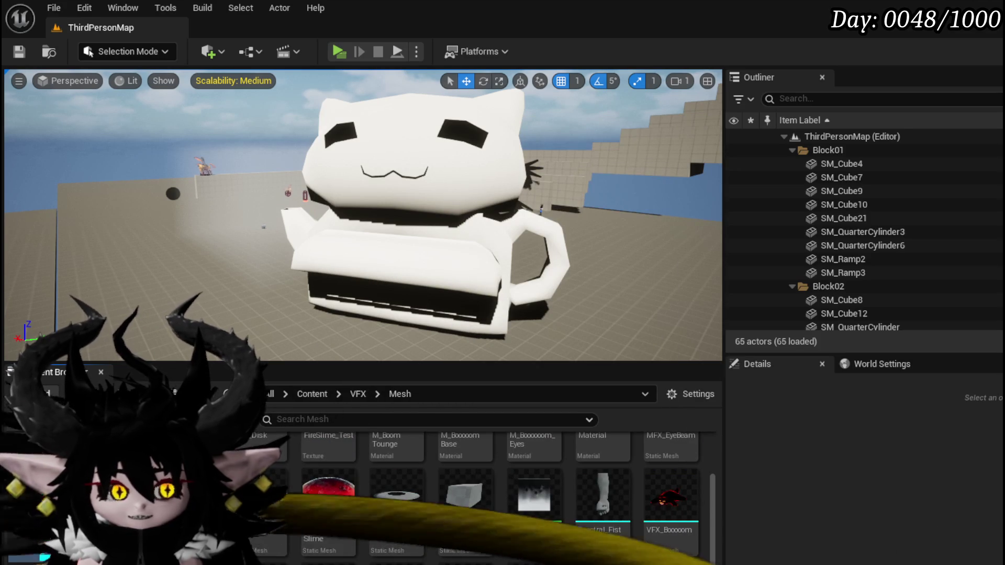
key("ctrl+shift+s")
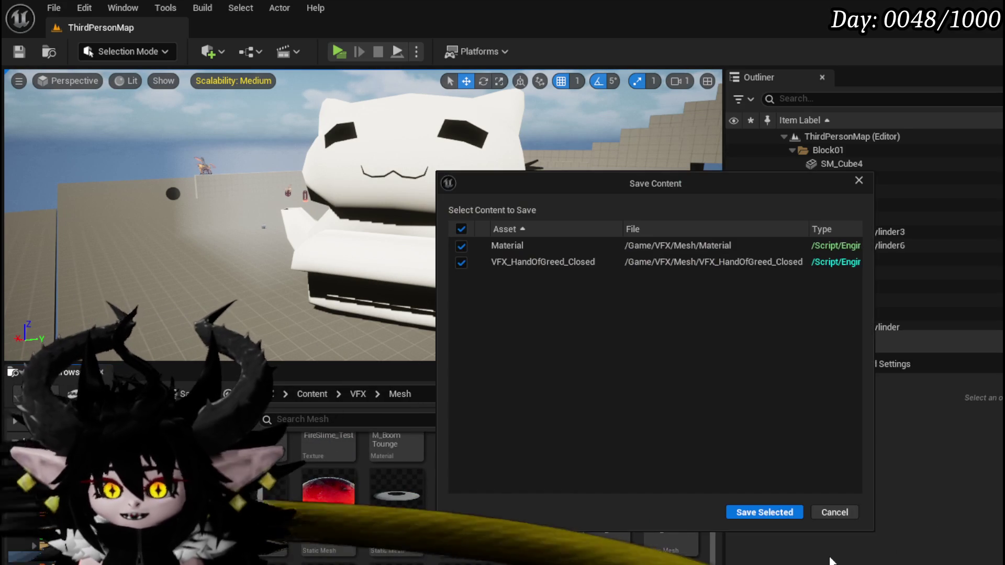
left_click(763, 512)
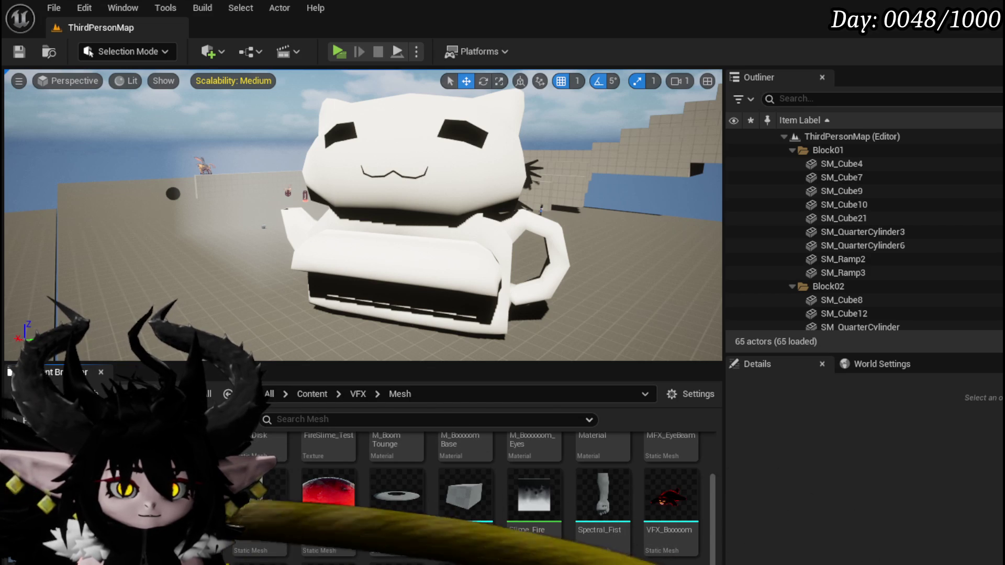
Drag the closed-hand FBX into the Mesh folder, accept override and reimport, saving VFX_HandOfGreed_Closed.
left_click_drag(497, 564, 558, 545)
left_click(710, 390)
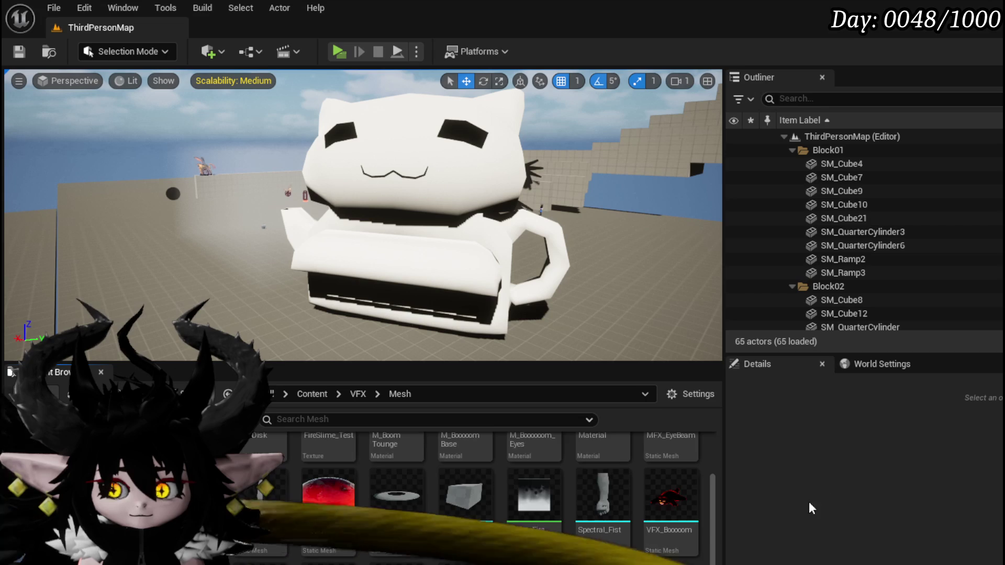
scroll(602, 498, "up", 2)
scroll(471, 498, "down", 1)
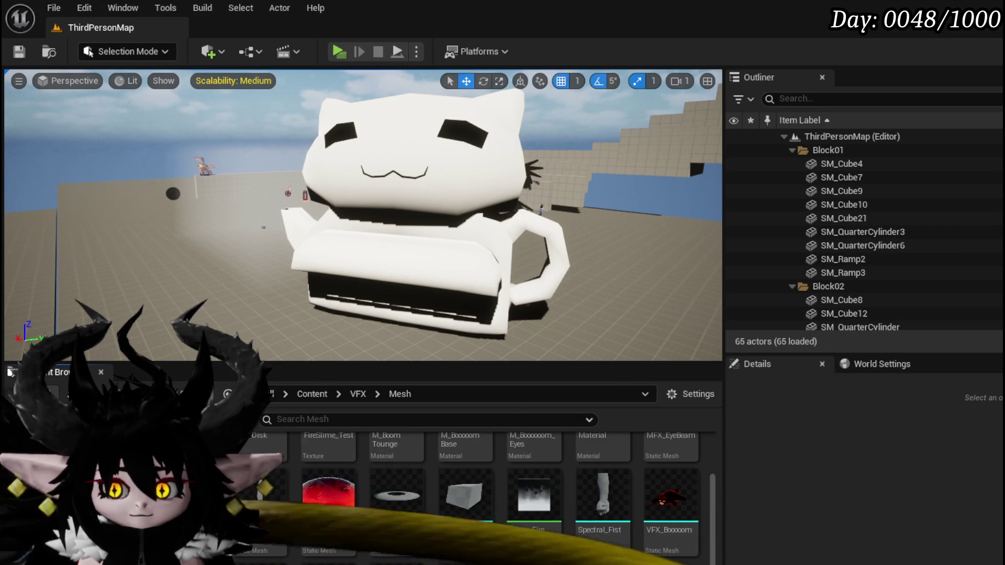
key("ctrl+shift+s")
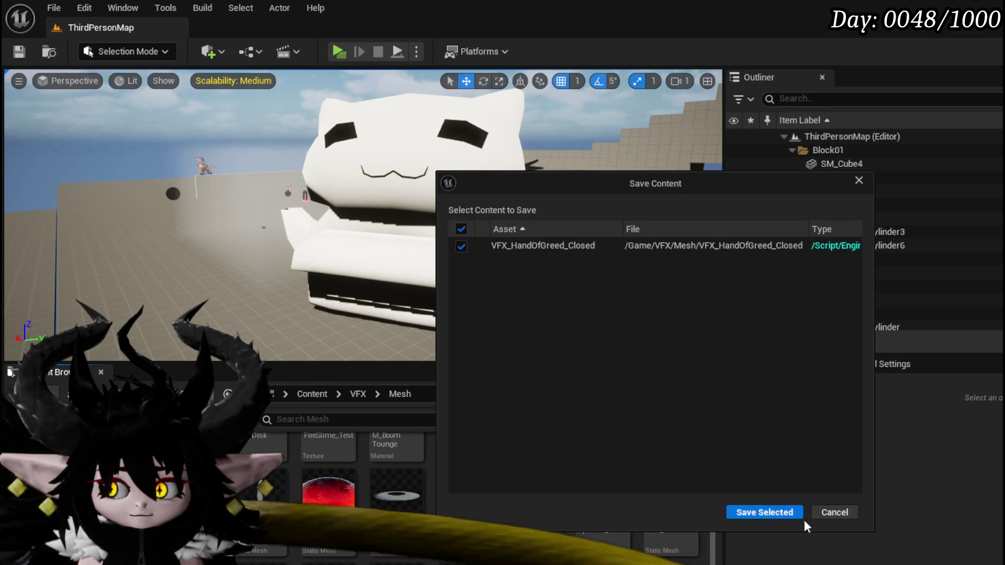
left_click(765, 512)
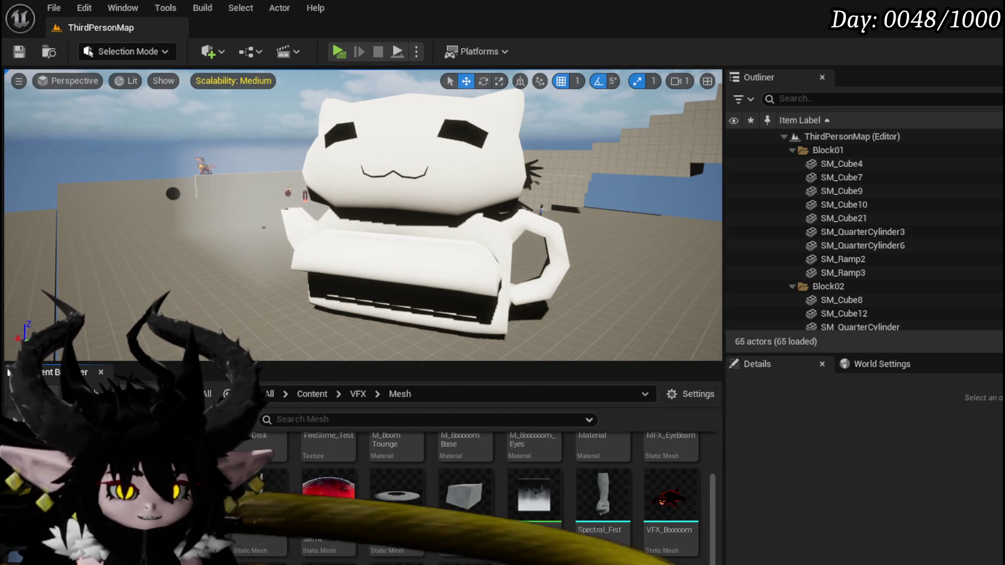
left_click(698, 389)
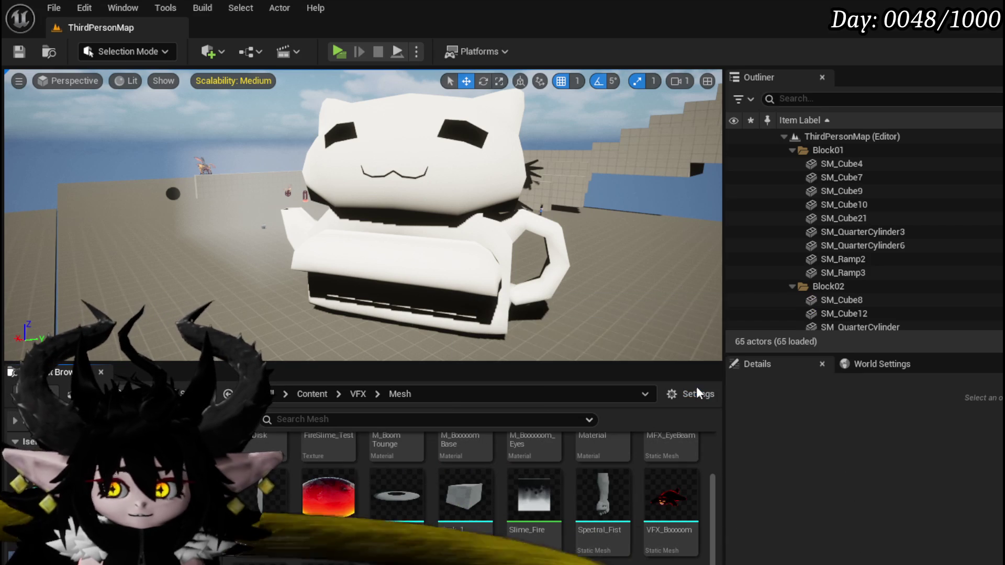
key("ctrl+shift+s")
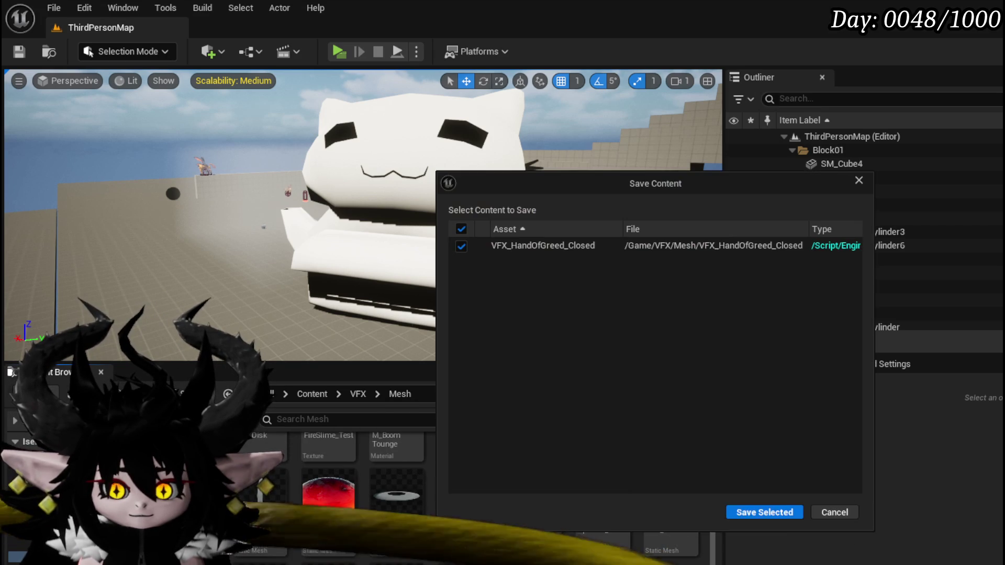
left_click(764, 512)
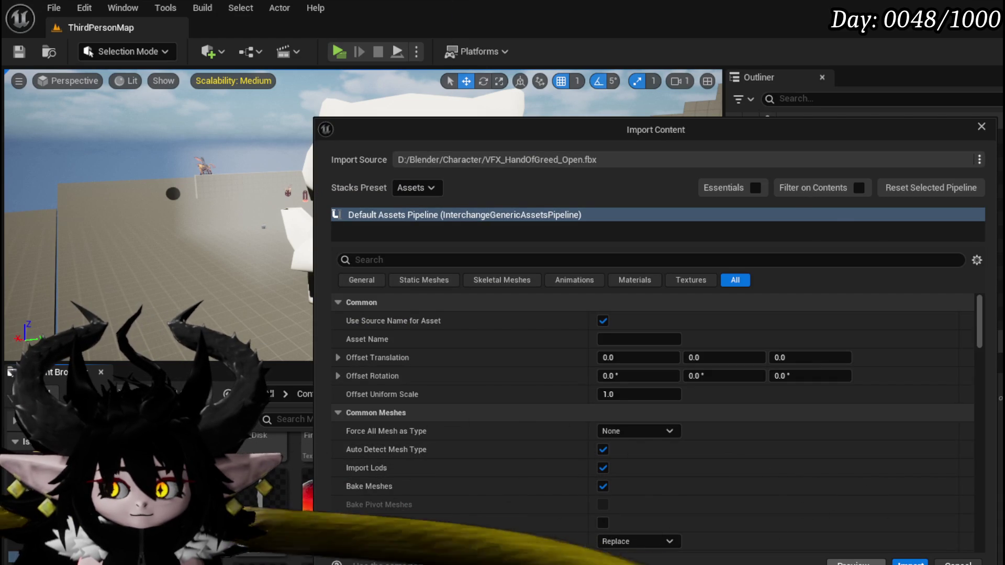
Import and save VFX_HandOfGreed_Open, then delete the VFX_HandOfGreed_Closed asset.
key("Return")
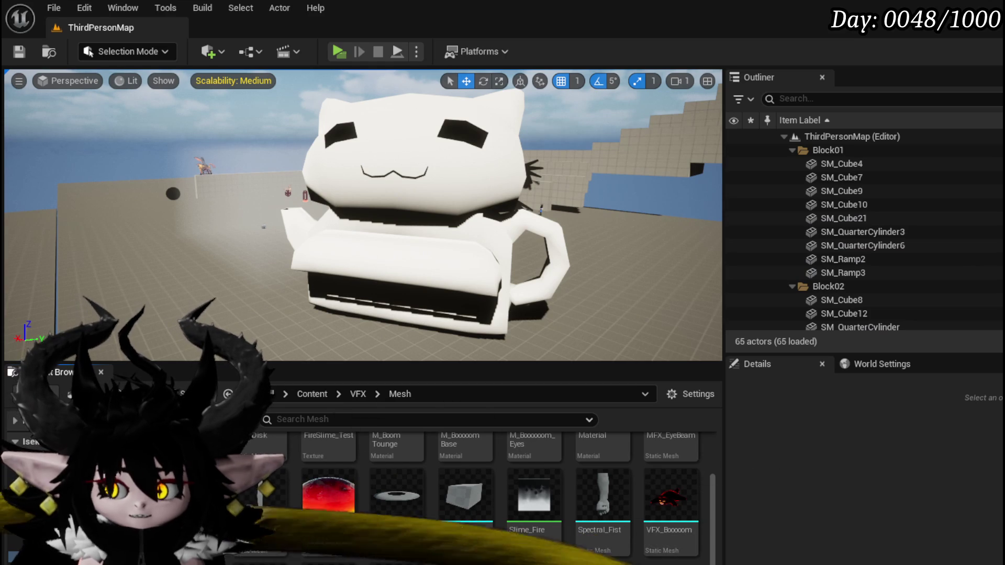
key("ctrl+shift+s")
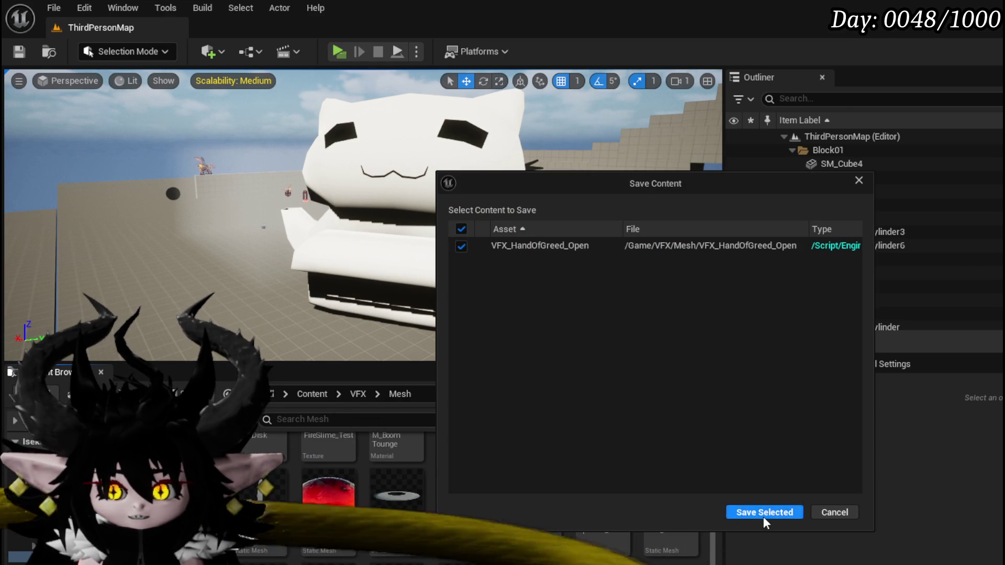
left_click(765, 518)
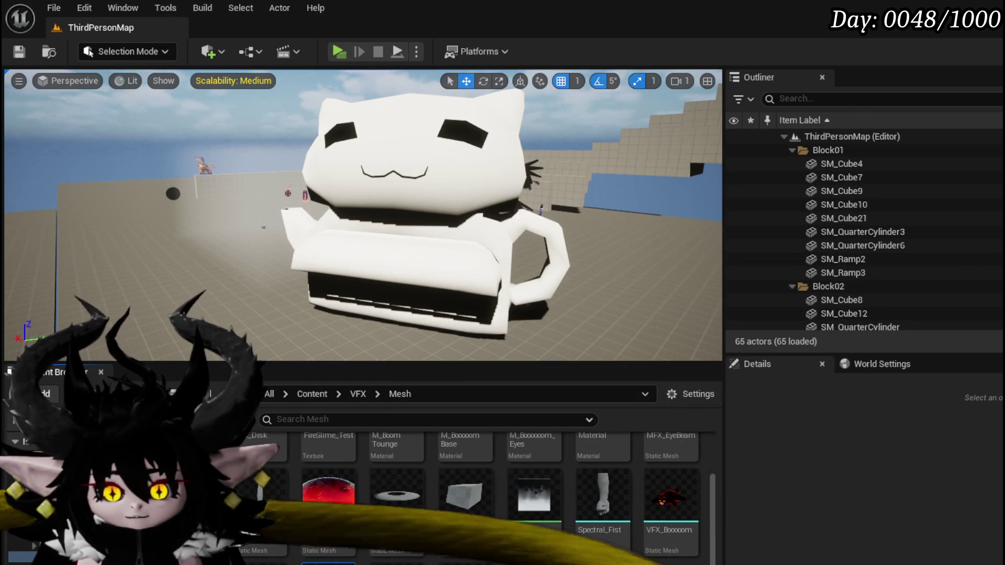
key("Delete")
key("Return")
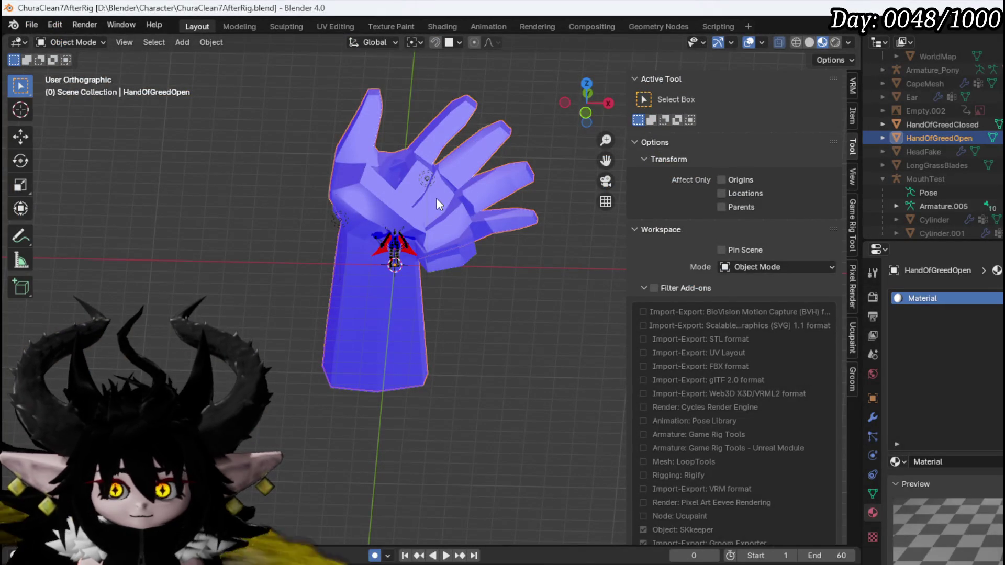
Export the closed hand as VFX_HandOfGreedClosed.fbx to D:\Blender\Character and save the blend file.
left_click(27, 28)
mouse_move(58, 231)
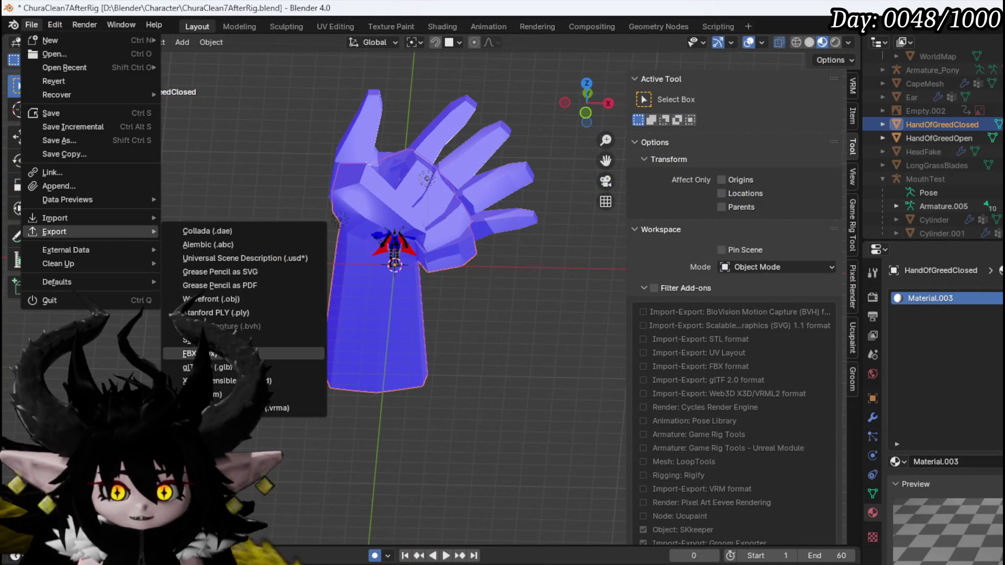
left_click(194, 354)
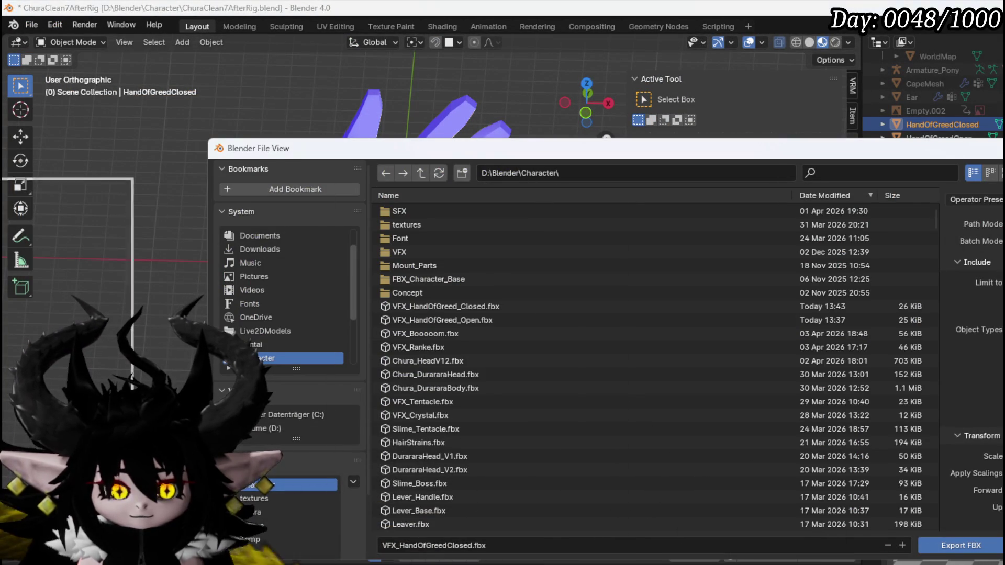
key("Return")
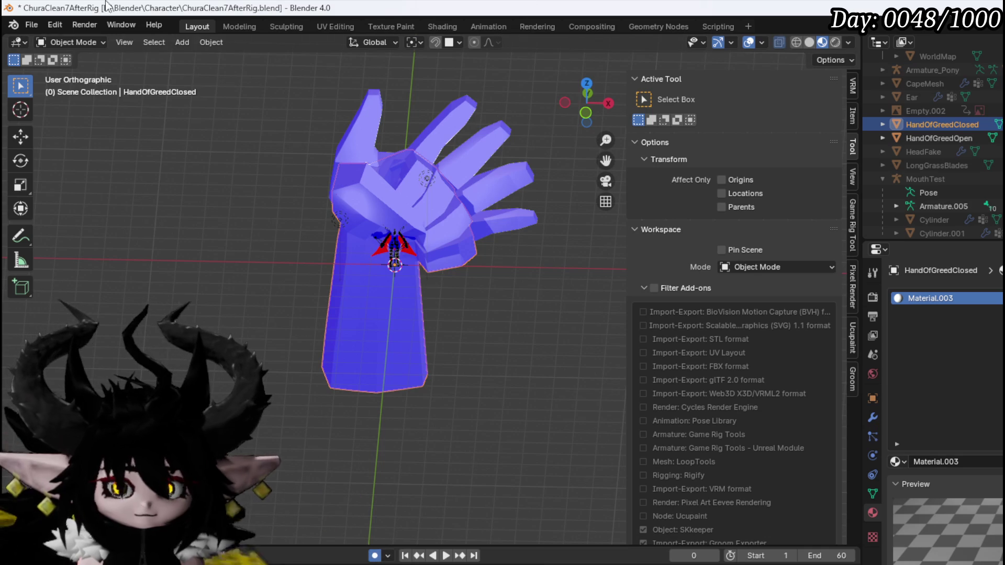
left_click(31, 24)
left_click(39, 111)
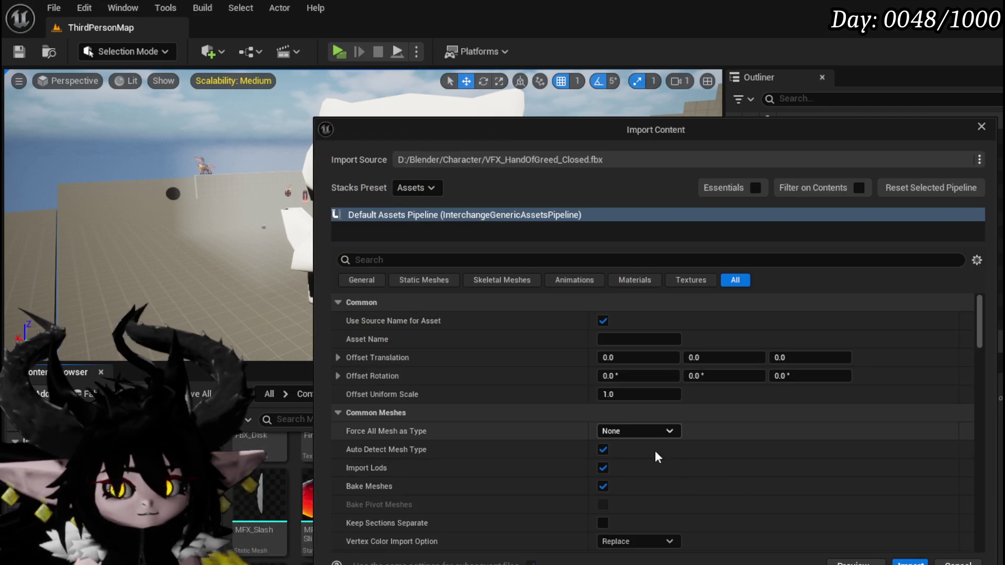
Set Force All Mesh as Type to Static Mesh and import VFX_HandOfGreed_Closed.fbx.
left_click(608, 432)
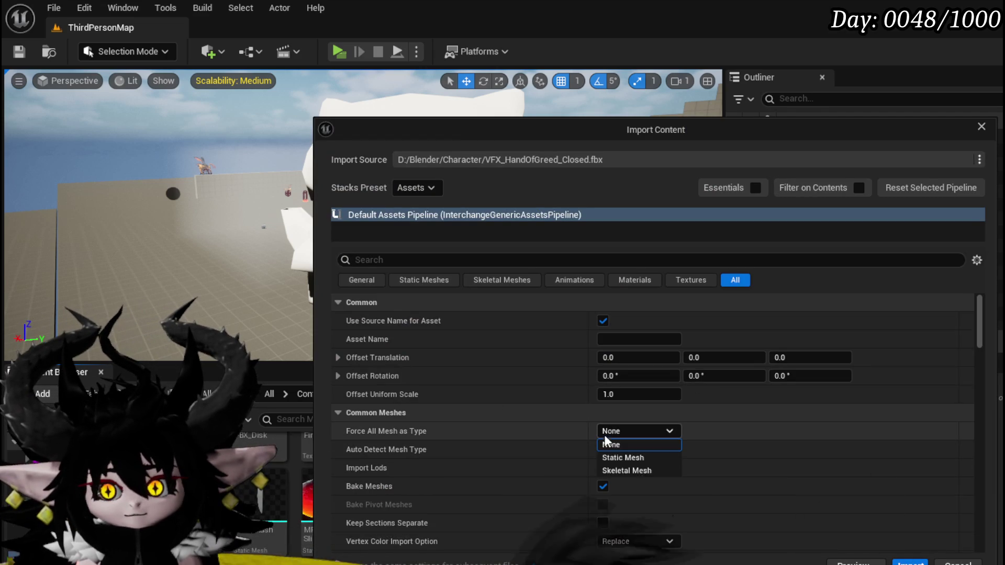
left_click(630, 459)
key("Return")
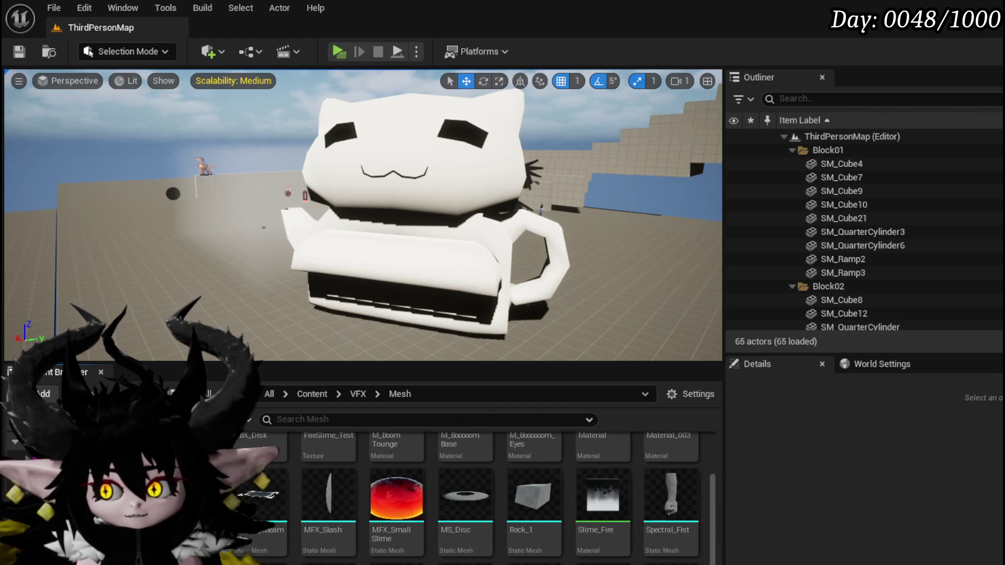
Save the imported hand mesh and material, then select Material and Material_003.
key("ctrl+shift+s")
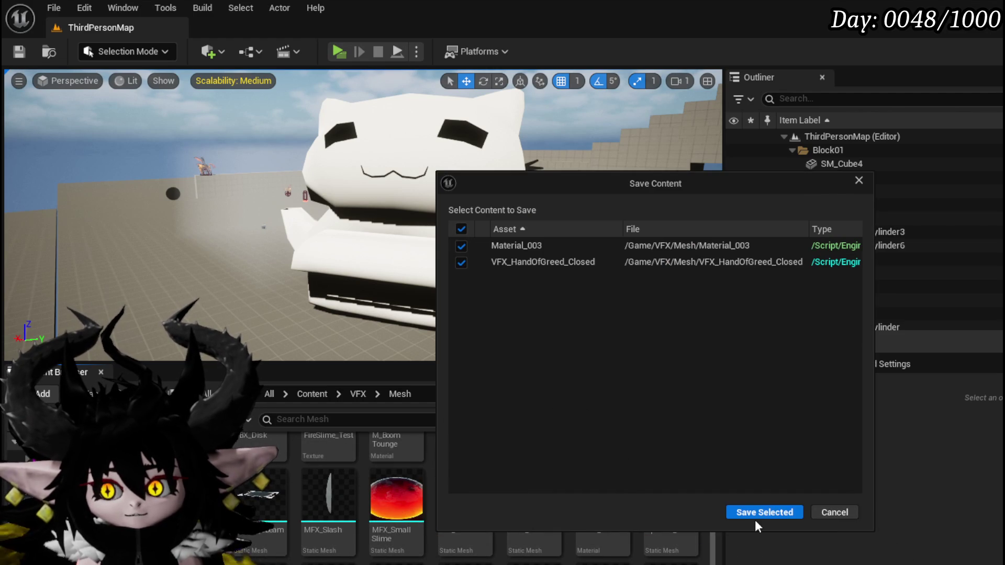
left_click(754, 516)
scroll(680, 497, "up", 2)
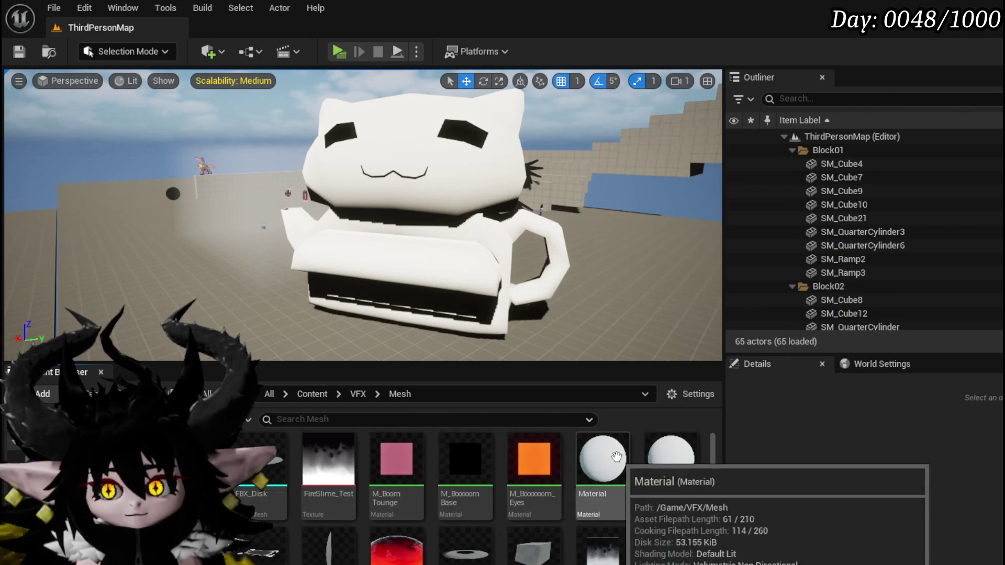
left_click(686, 464, "ctrl")
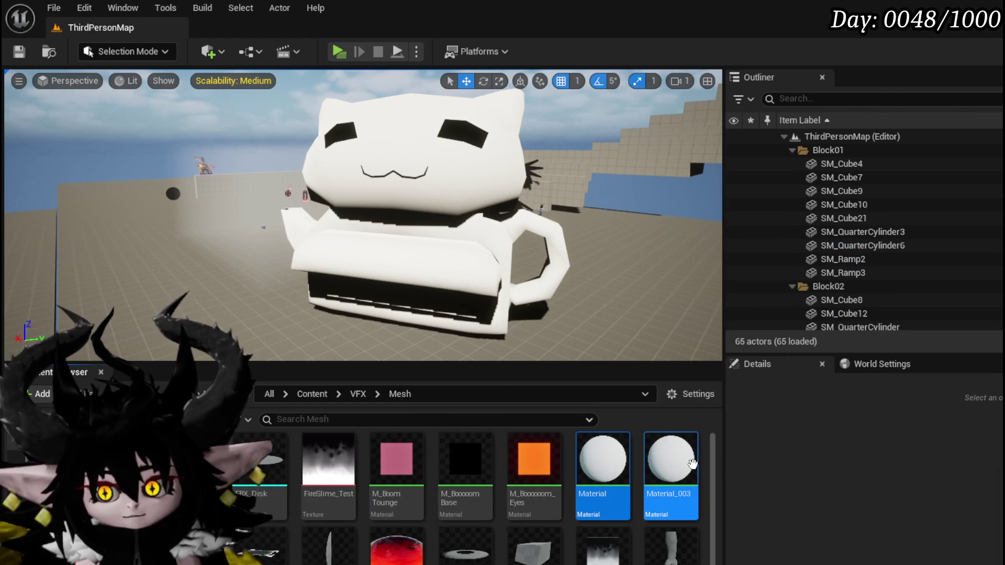
Delete Material and Material_003, replacing their references with M_SimpleFresnel, and save the changed assets.
key("Delete")
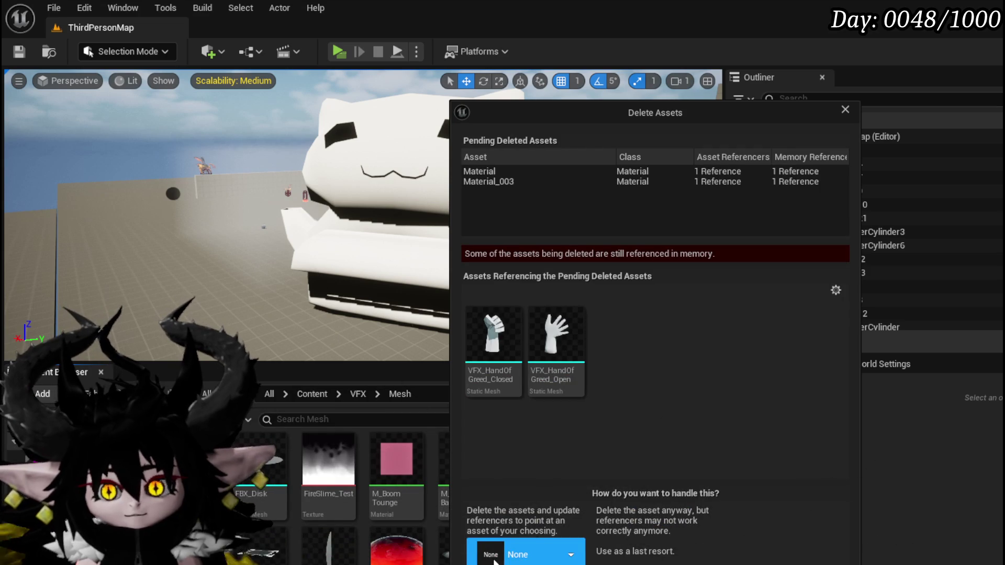
left_click(529, 555)
type("Fres")
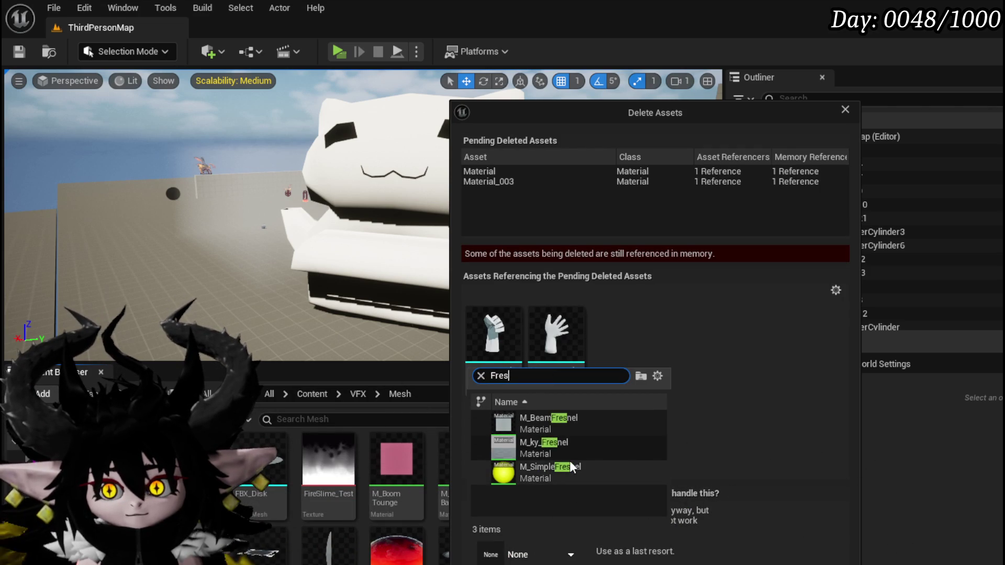
left_click(570, 461)
left_click(523, 564)
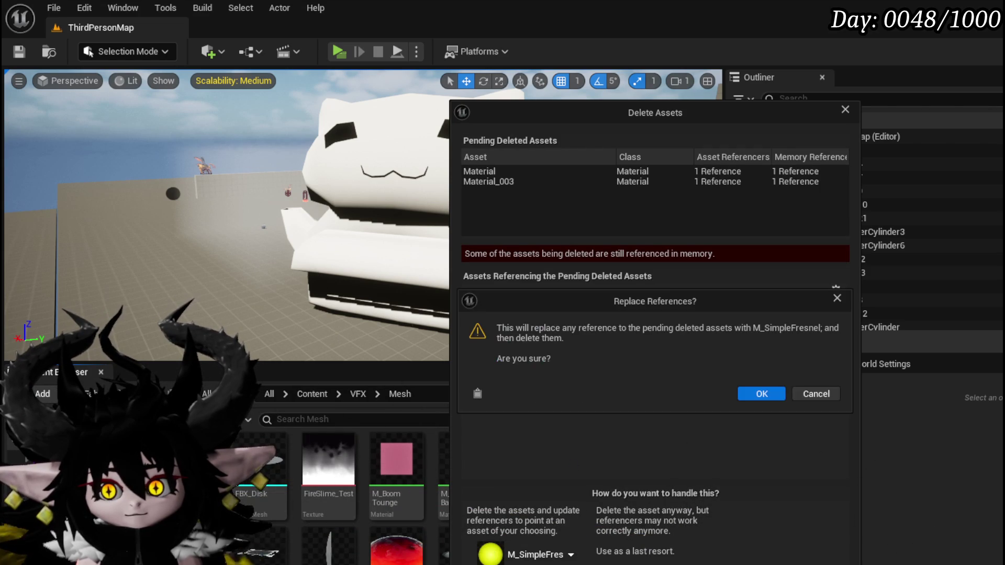
left_click(759, 394)
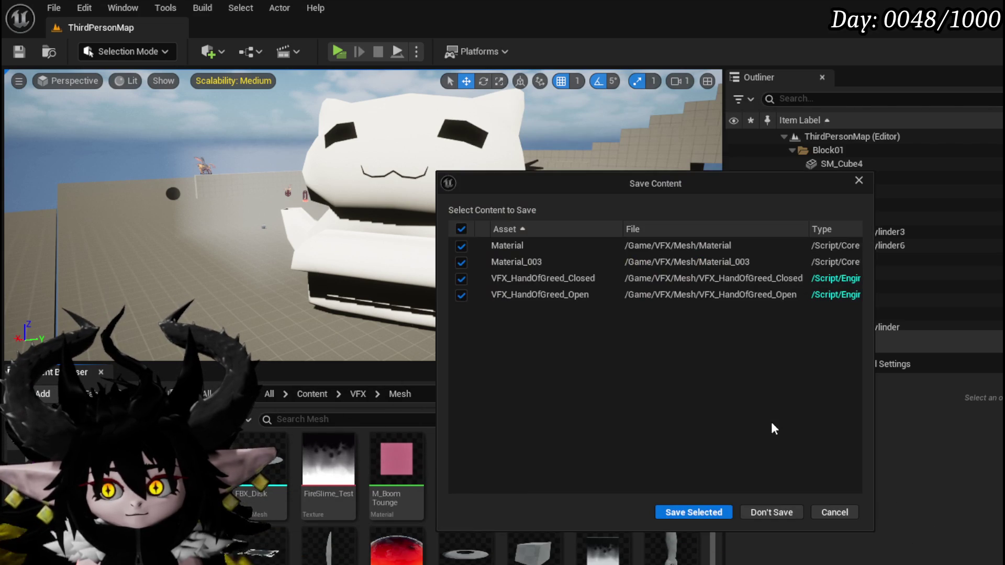
left_click(692, 510)
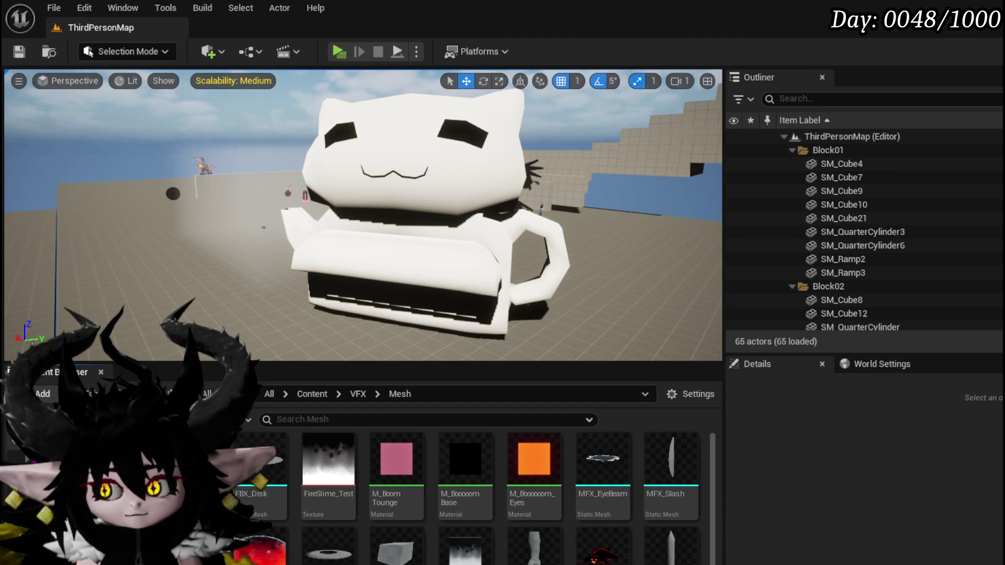
left_click(779, 517)
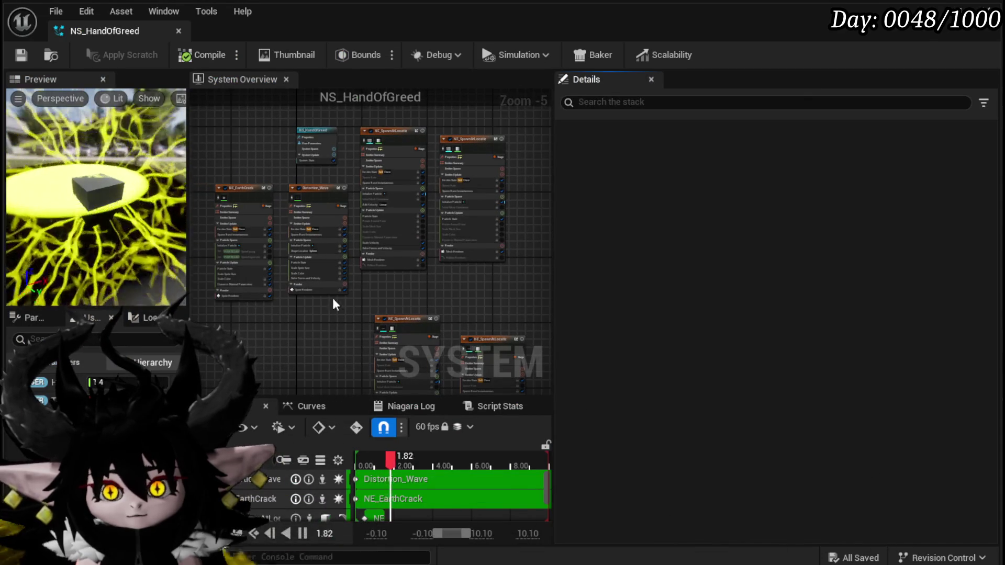
Drop VFX_HandOfGreed_Open into the Meshes slot of NE_SpawnAtLocation's Mesh Renderer.
left_click(351, 242)
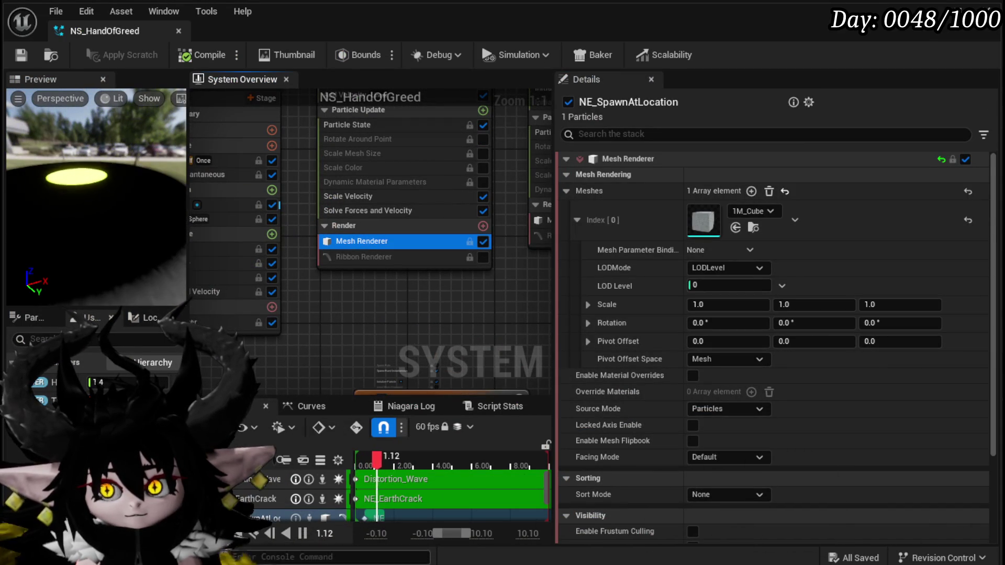
mouse_move(328, 285)
left_mouse_down()
mouse_move(797, 330)
mouse_move(713, 278)
mouse_move(708, 262)
mouse_move(658, 332)
left_mouse_up()
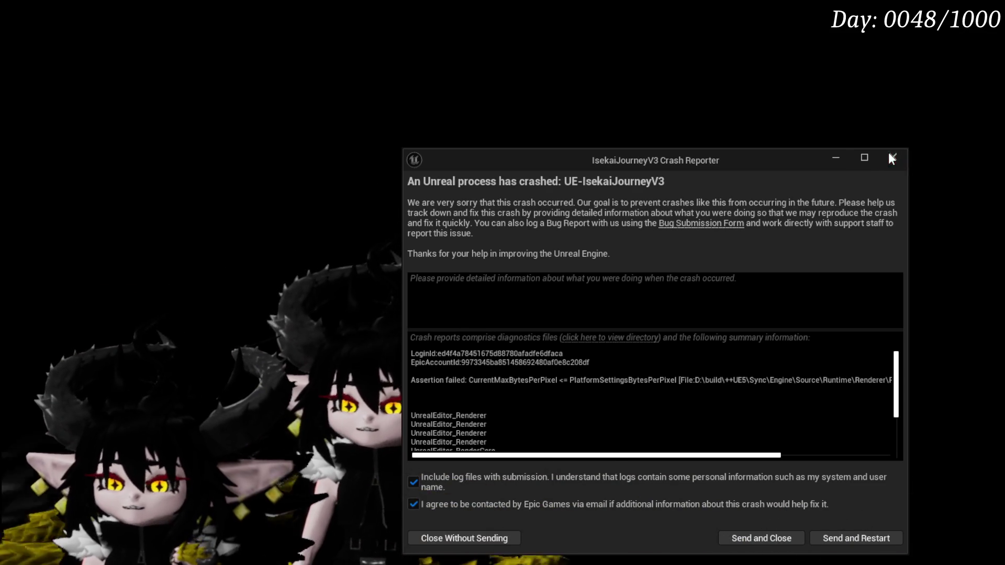
Close the crash reporter window.
left_click(889, 154)
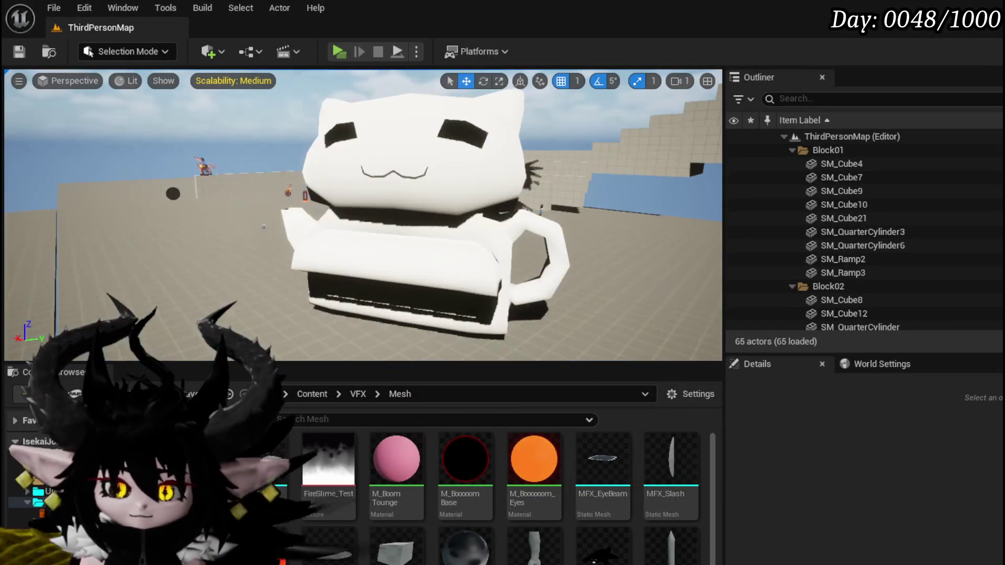
Save NS_HandOfGreed and select NE_SpawnAtLocation's Mesh Renderer to view its settings.
scroll(497, 497, "down", 2)
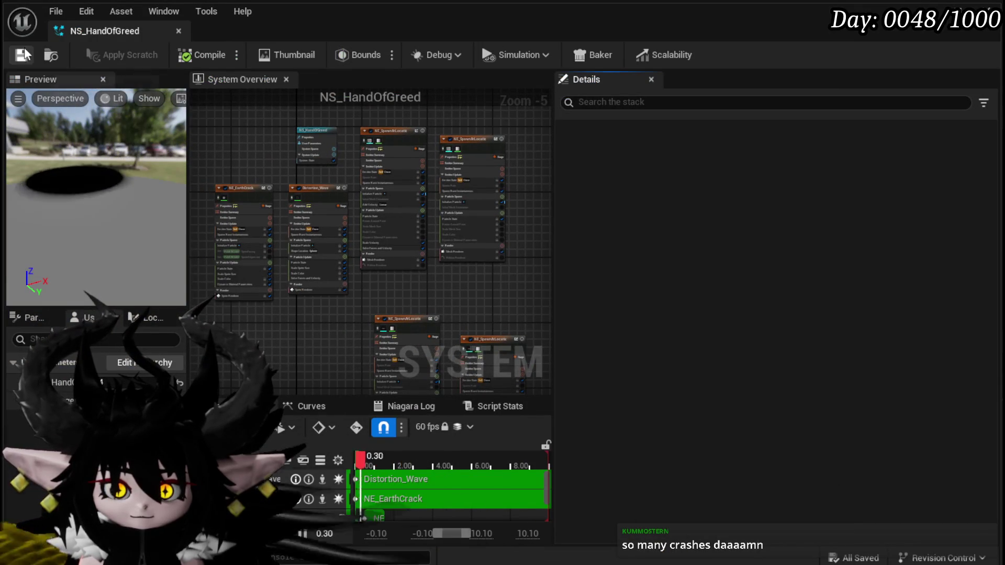
key("ctrl+s")
left_click_drag(265, 356, 303, 309)
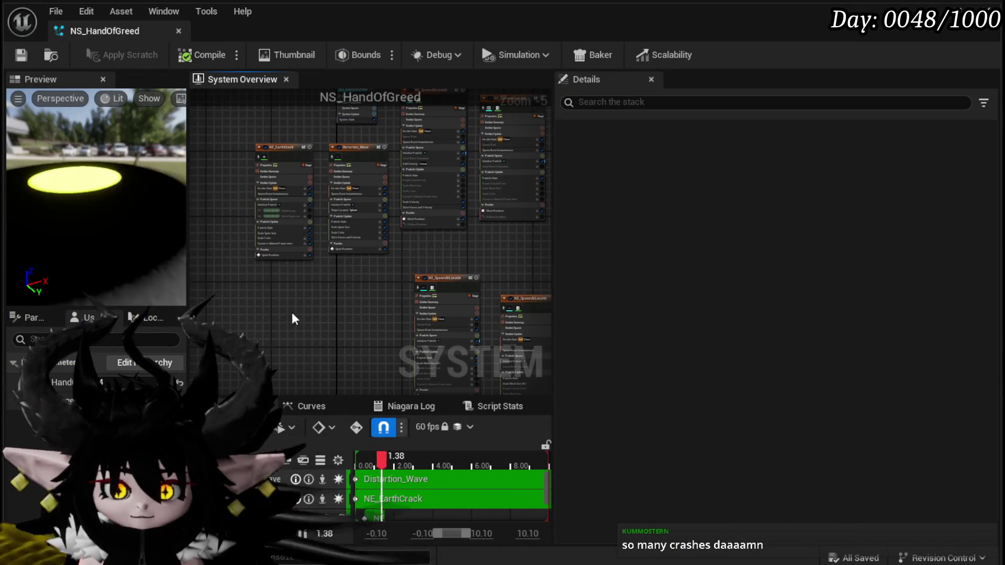
left_click(20, 54)
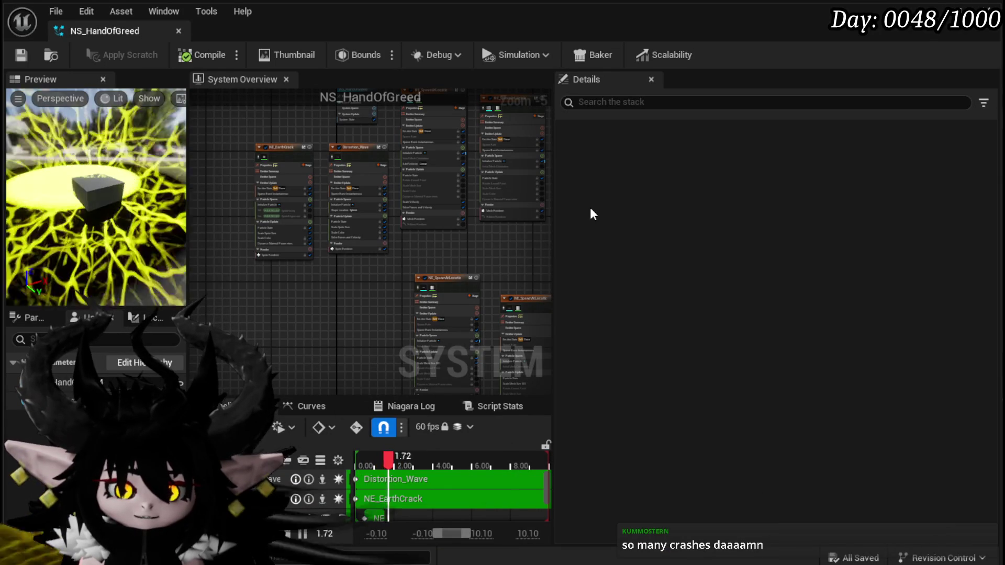
left_click(433, 219)
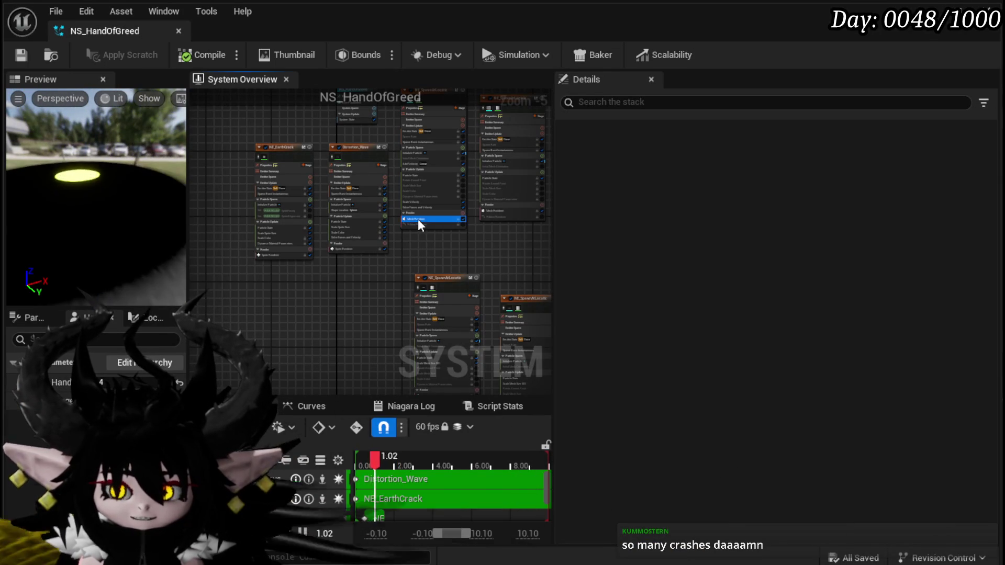
mouse_move(504, 249)
left_mouse_down()
mouse_move(427, 288)
mouse_move(522, 287)
left_mouse_up()
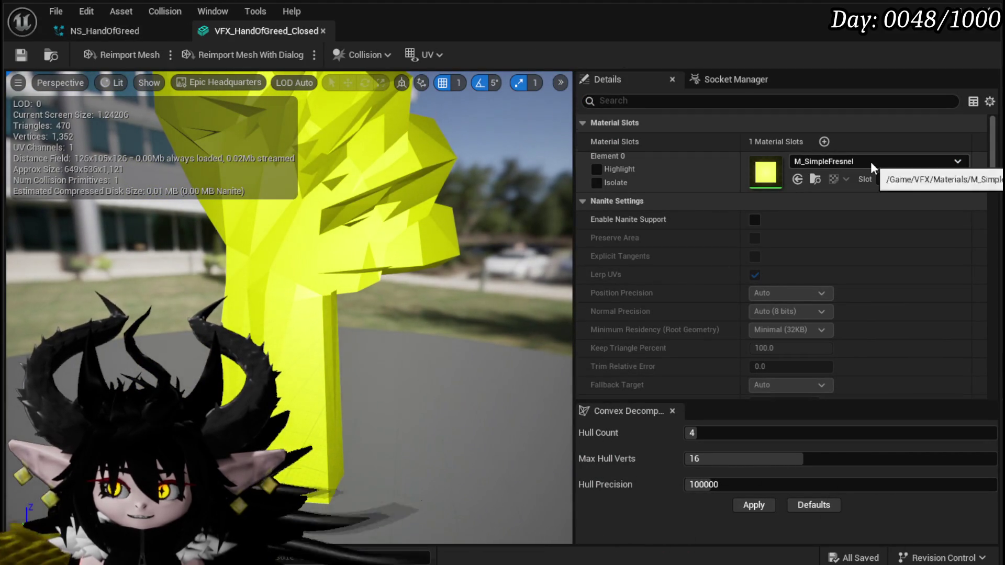
Orbit the yellow closed hand, then open VFX_HandOfGreed_Open and inspect it from several angles.
mouse_move(441, 281)
left_mouse_down()
mouse_move(558, 291)
mouse_move(503, 288)
left_mouse_up()
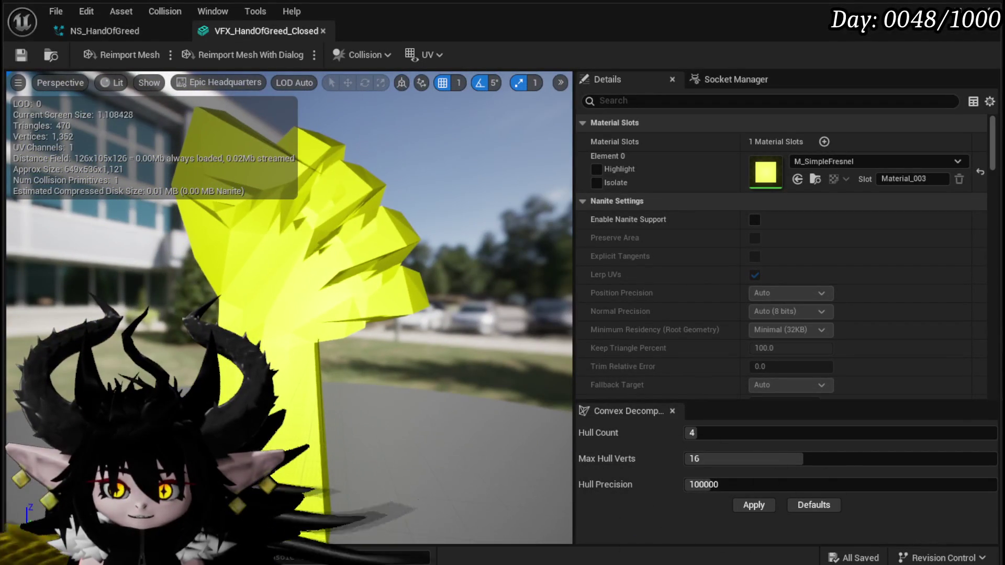
double_click(297, 547)
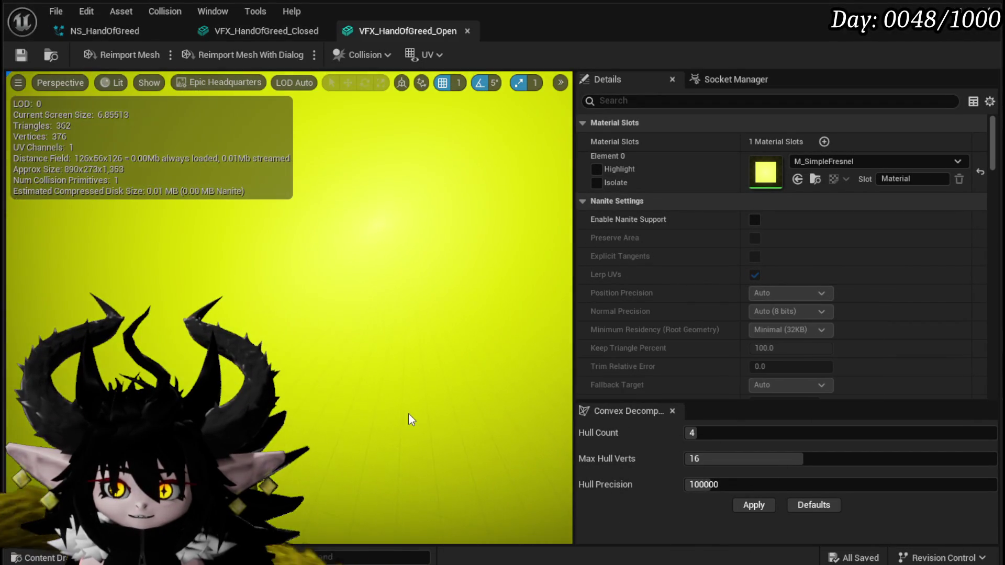
mouse_move(408, 413)
left_mouse_down()
mouse_move(408, 429)
mouse_move(402, 418)
left_mouse_up()
mouse_move(524, 167)
left_mouse_down()
mouse_move(503, 170)
mouse_move(555, 173)
mouse_move(540, 272)
left_mouse_up()
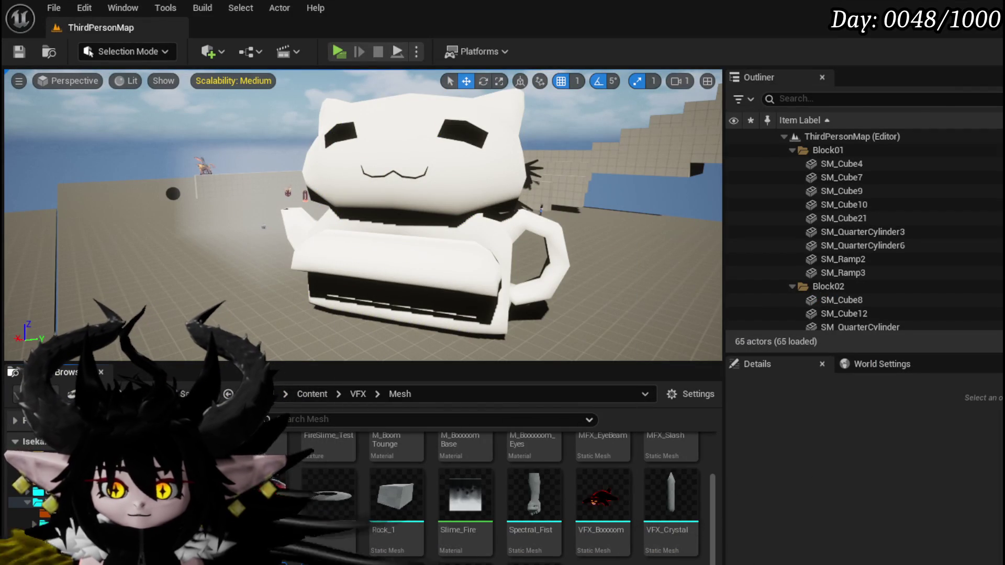
Delete both hand mesh assets and select HandOfGreedOpen back in Blender.
key("Delete")
key("Return")
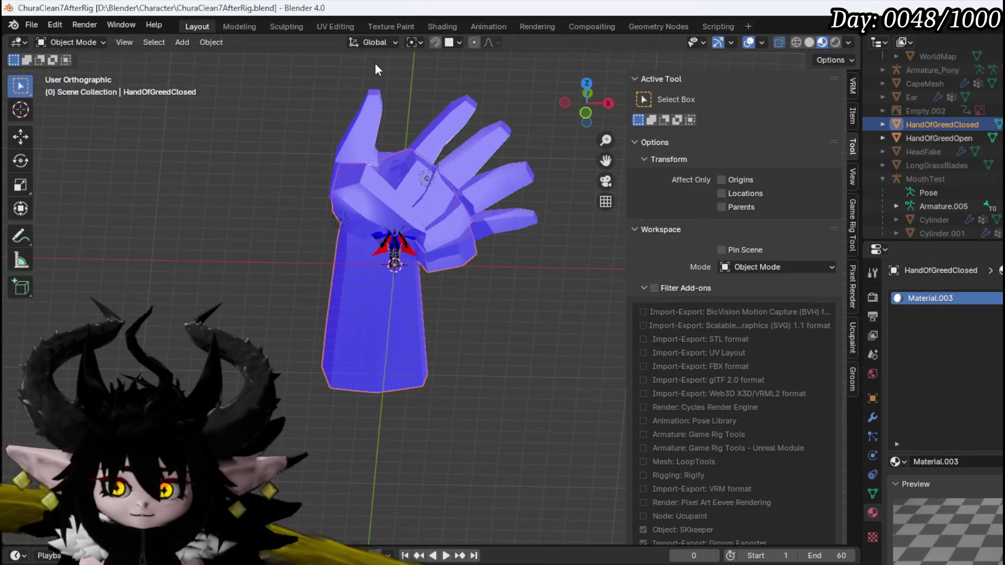
left_click(939, 138)
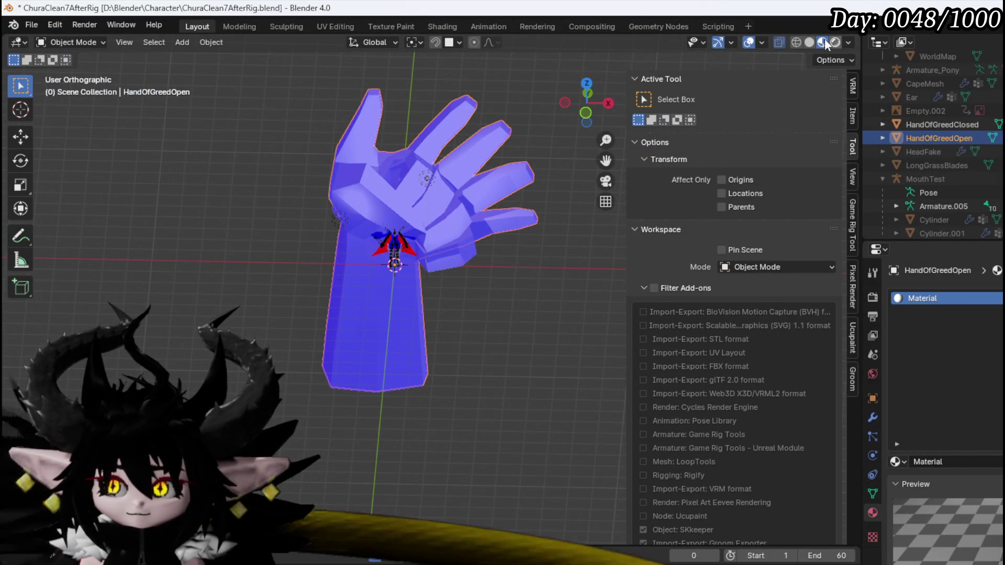
Check the open hand's face orientation and export it as VFX_HandOfGreed_Open.fbx.
left_click(763, 43)
double_click(678, 339)
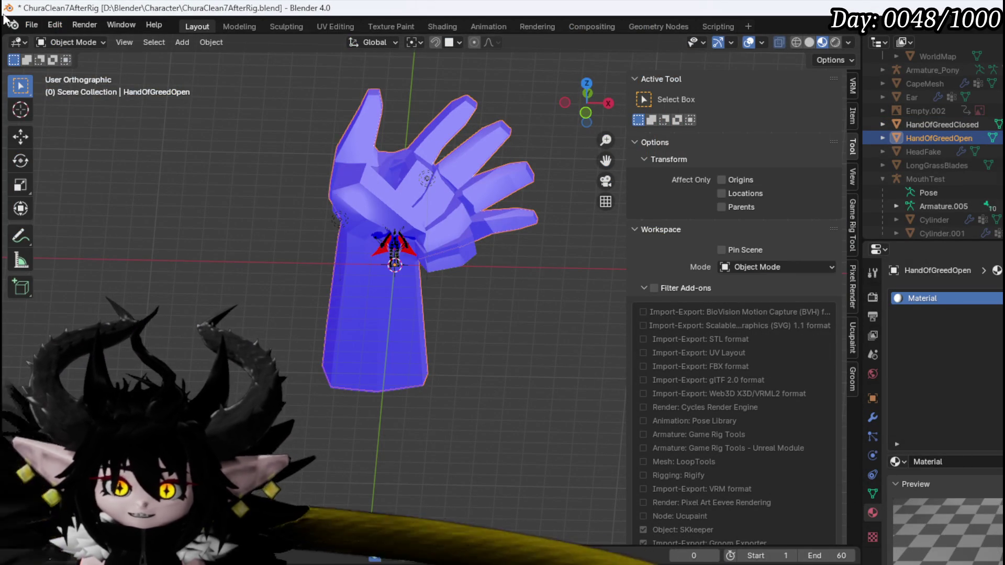
left_click(32, 25)
mouse_move(66, 231)
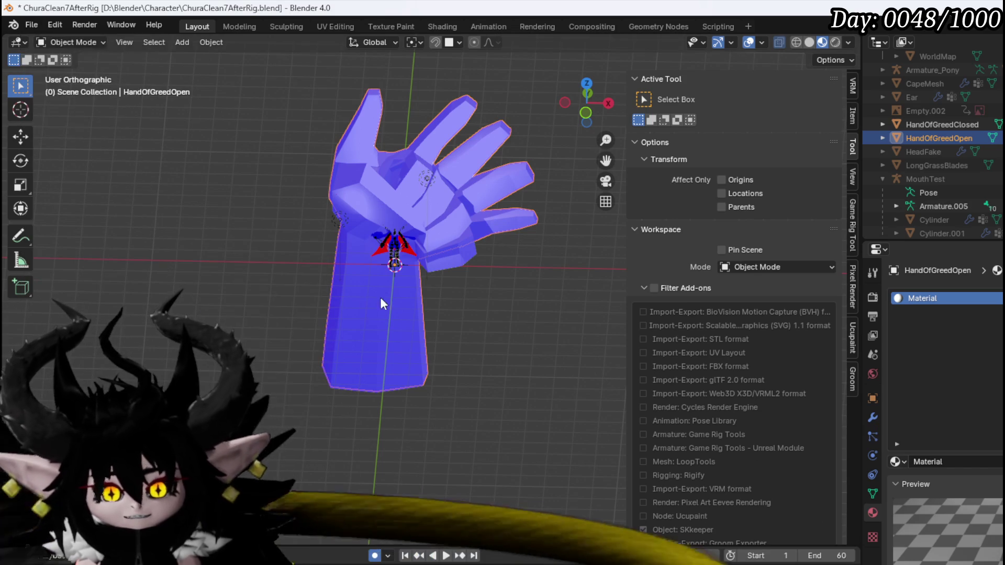
left_click(33, 25)
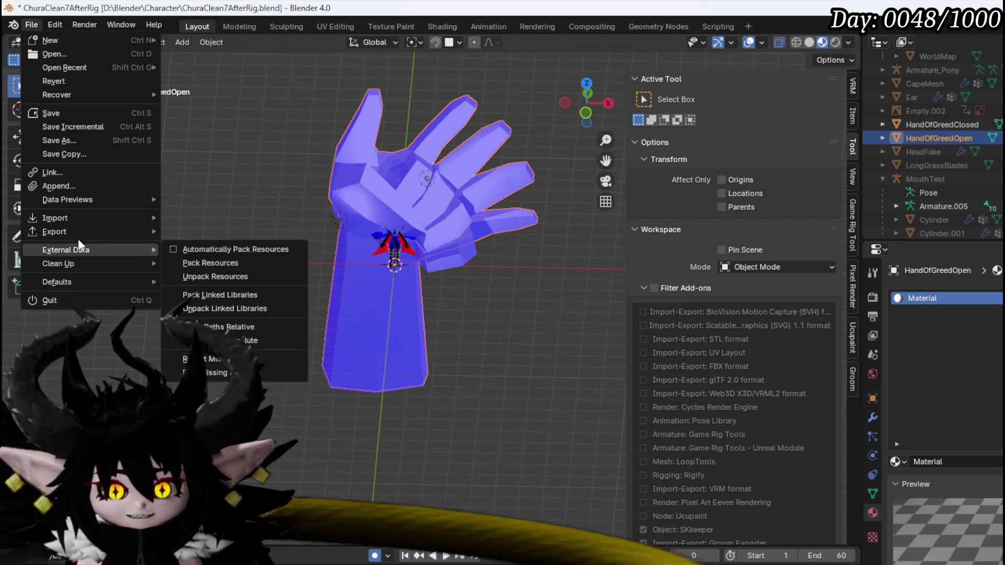
mouse_move(58, 231)
left_click(266, 353)
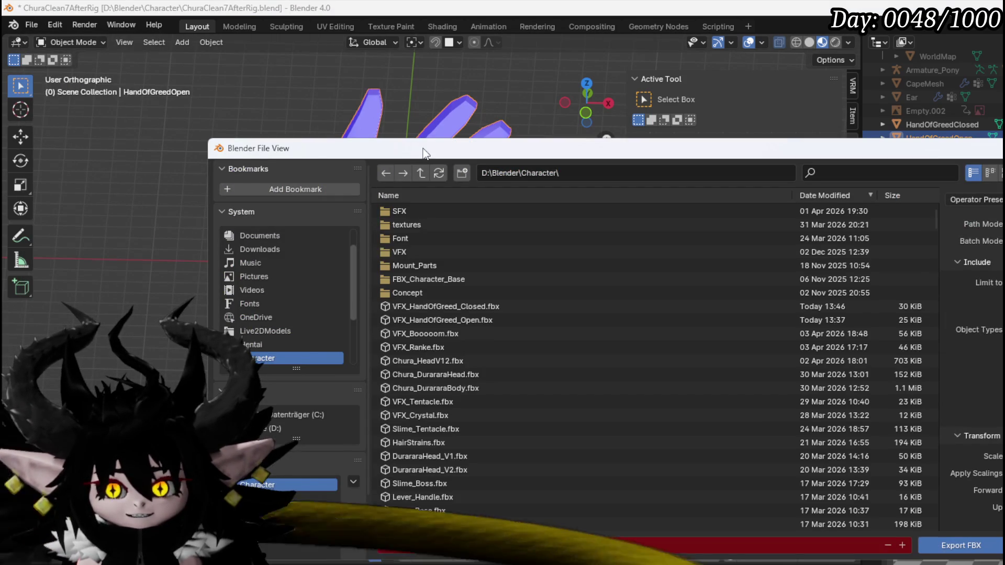
key("Return")
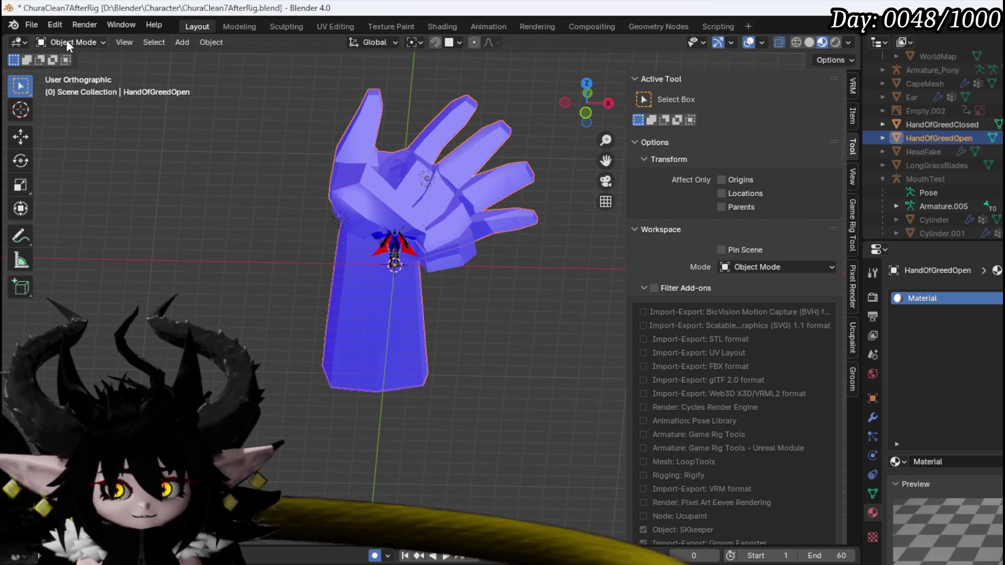
Save ChuraClean7AfterRig.blend and select HandOfGreedClosed.
left_click(40, 24)
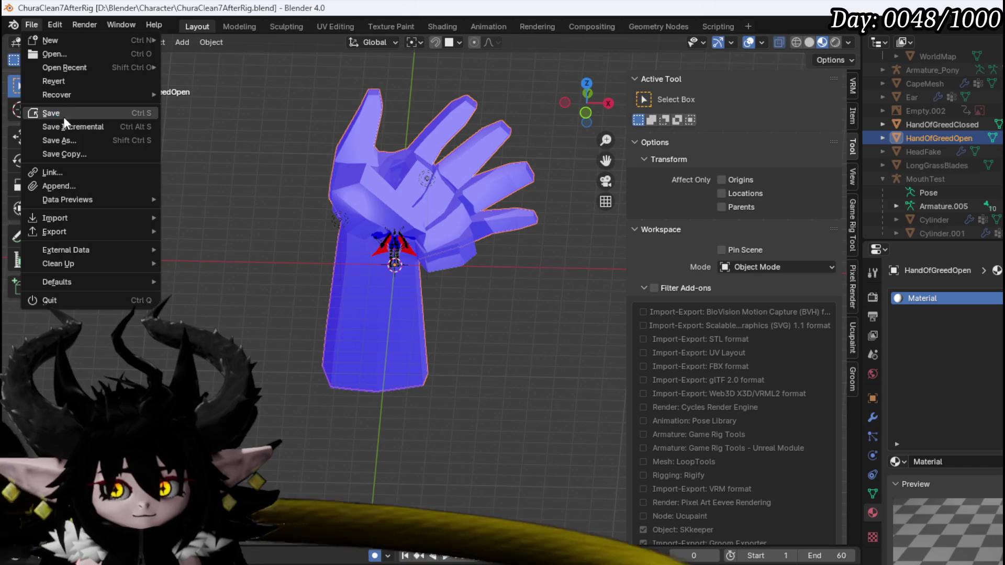
left_click(63, 117)
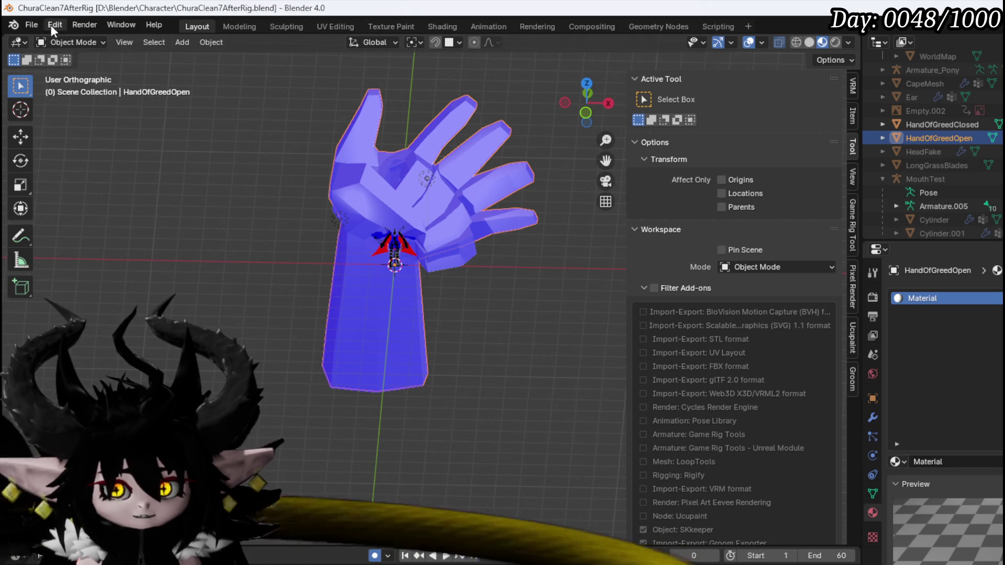
left_click(358, 366)
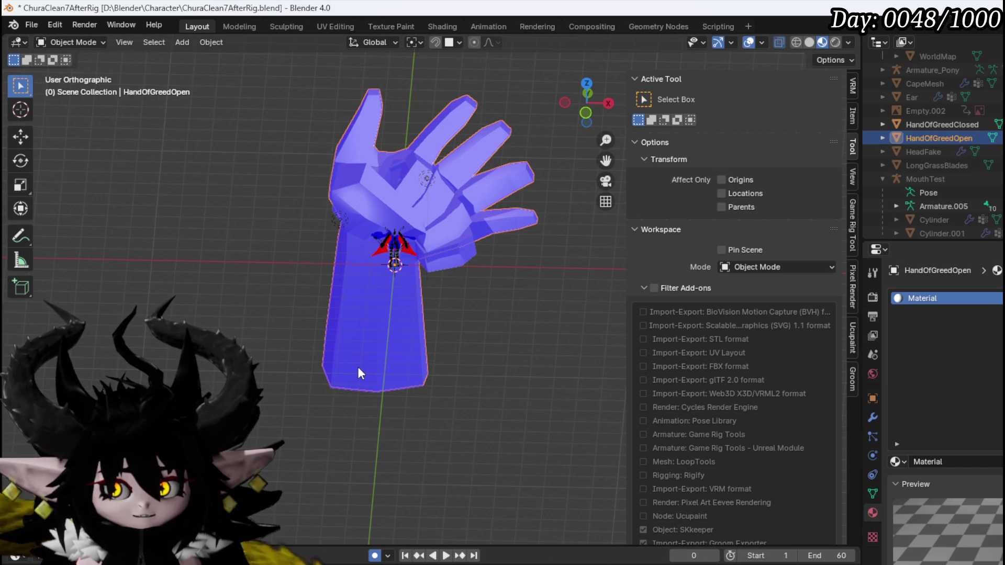
left_click(362, 180)
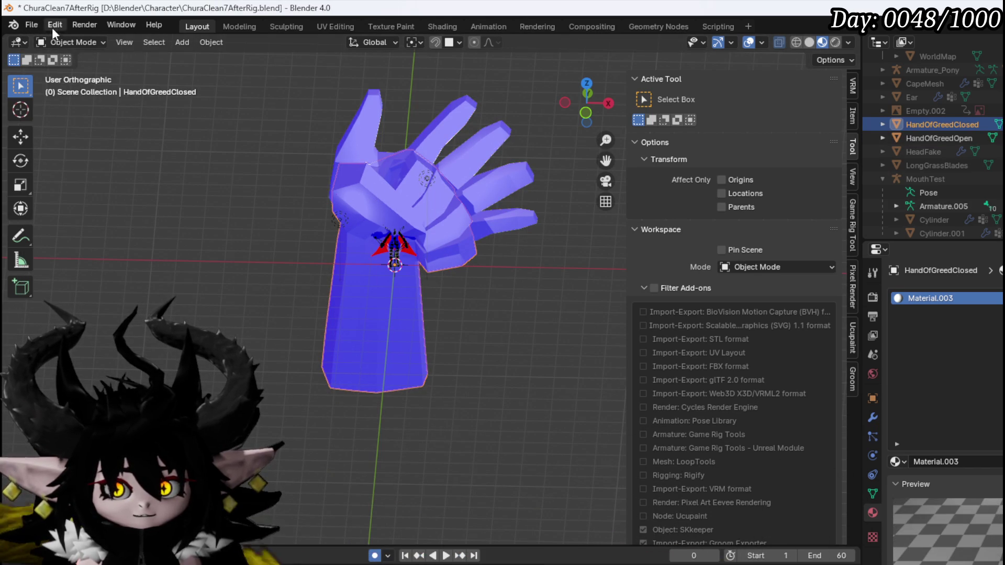
Export HandOfGreedClosed as VFX_HandOfGreed_Closed.fbx and save the blend file.
left_click(31, 24)
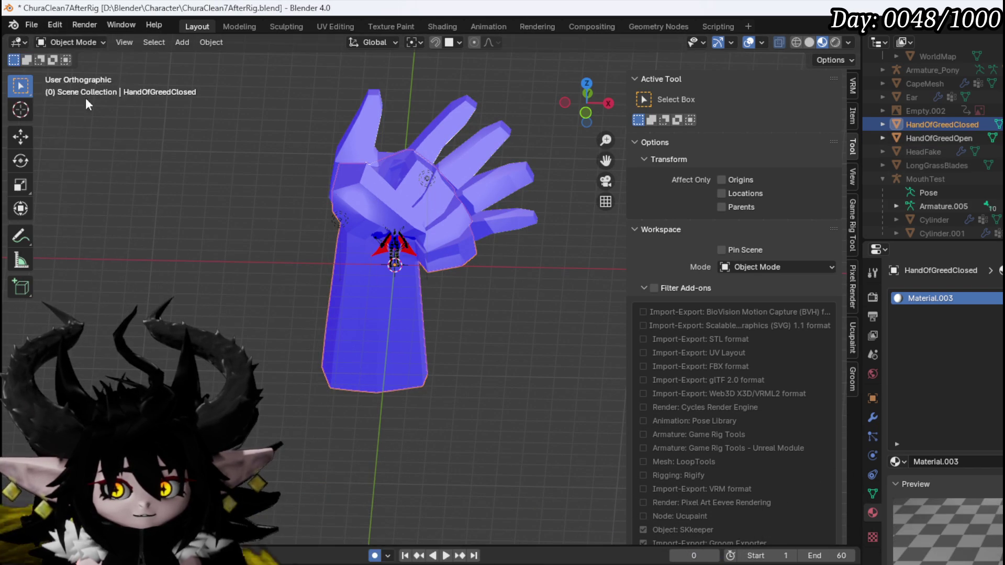
left_click(37, 21)
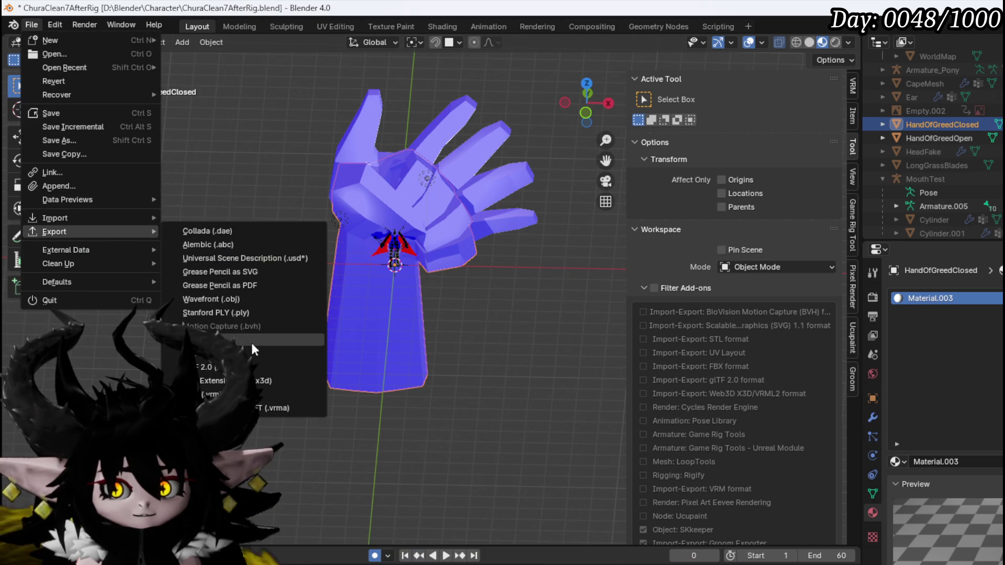
left_click(243, 353)
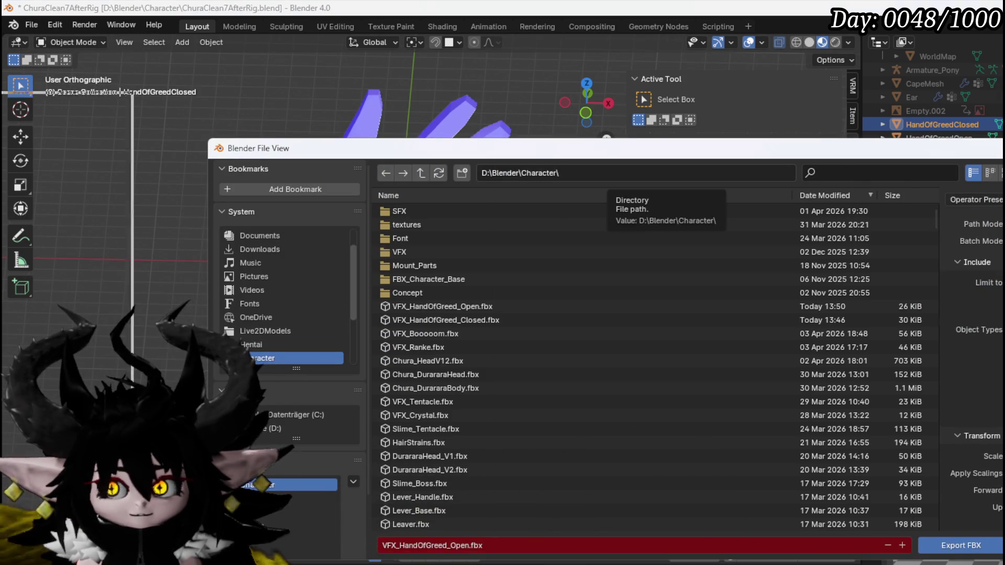
key("Escape")
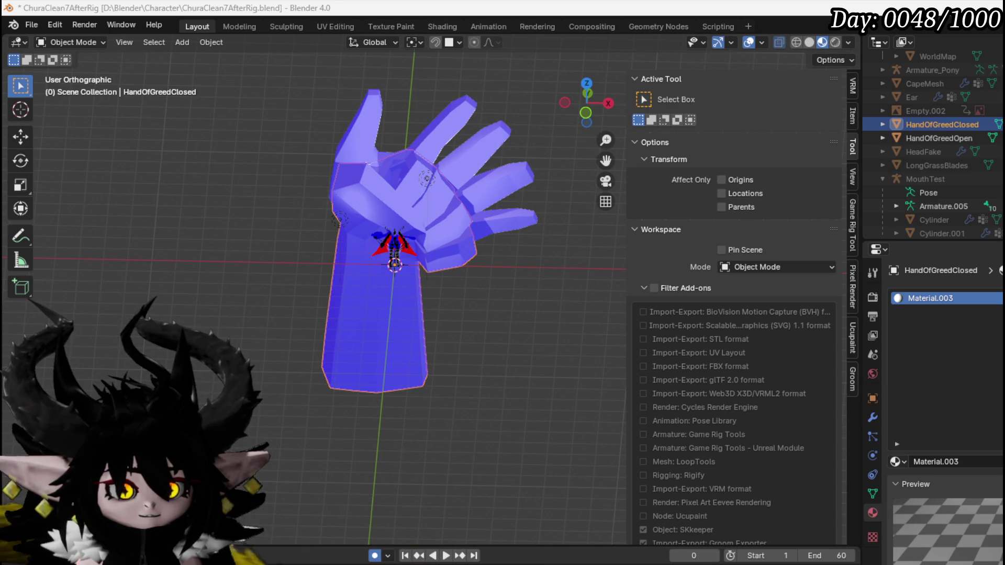
left_click(33, 25)
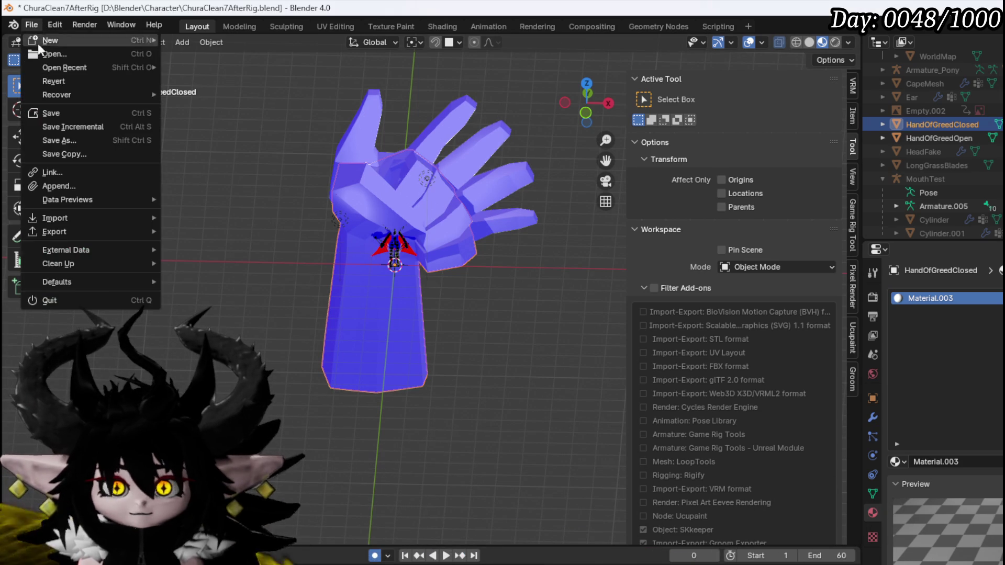
left_click(61, 115)
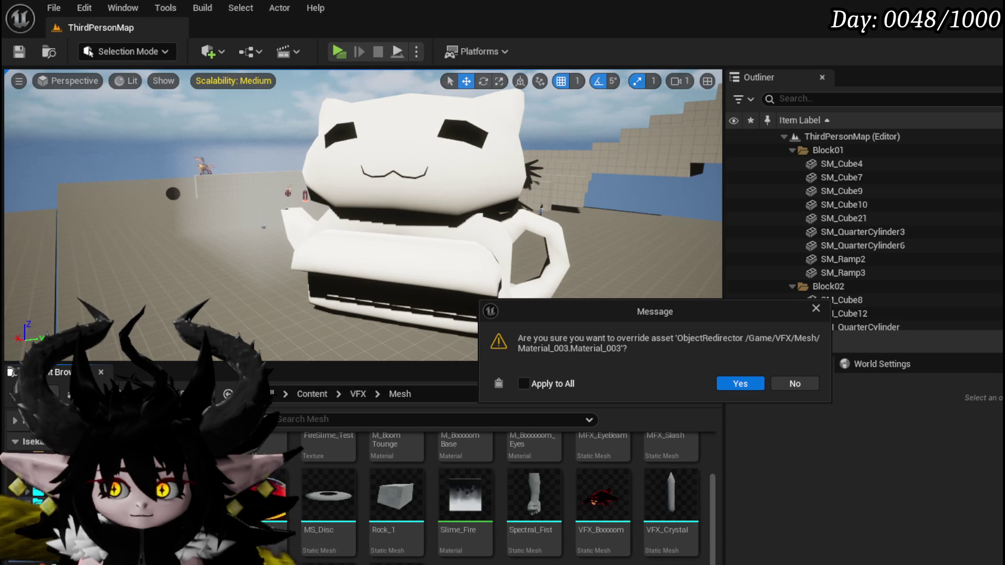
Decline overriding Material_003 on import and open VFX_HandOfGreed_Closed in the mesh editor.
left_click(792, 385)
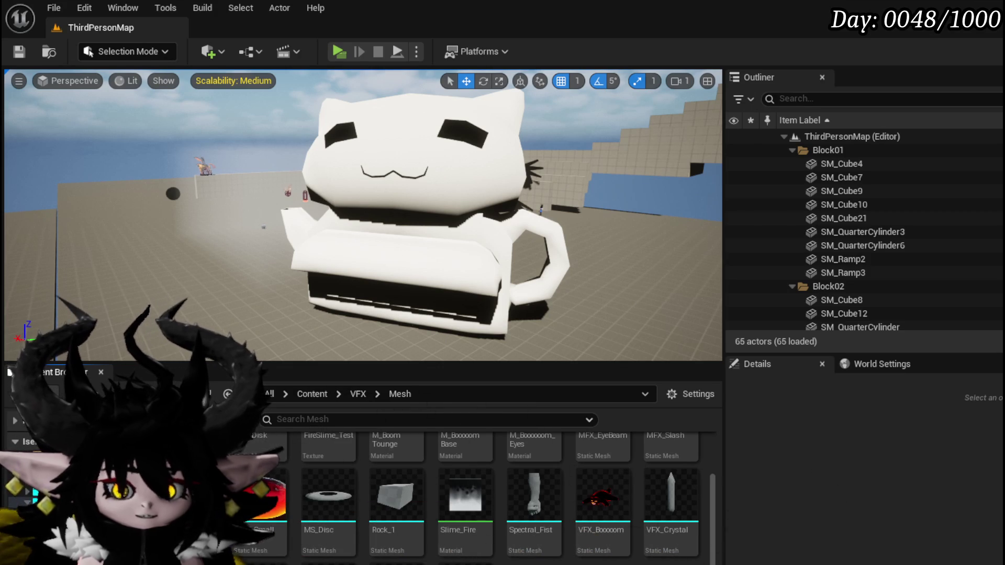
double_click(534, 492)
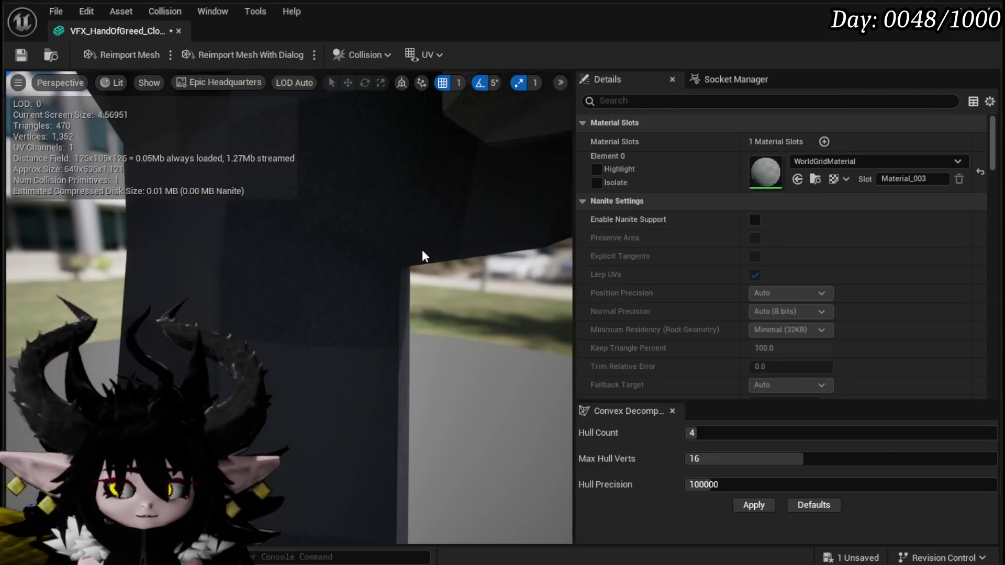
Assign M_SimpleFresnel to the closed hand's Element 0 material slot.
scroll(399, 255, "down", 3)
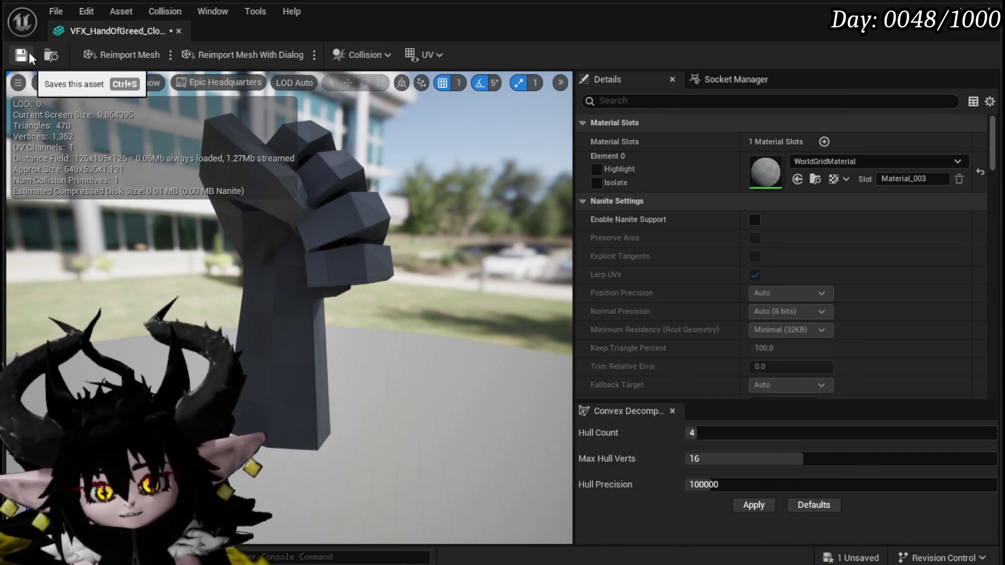
left_click(845, 158)
type("Fres")
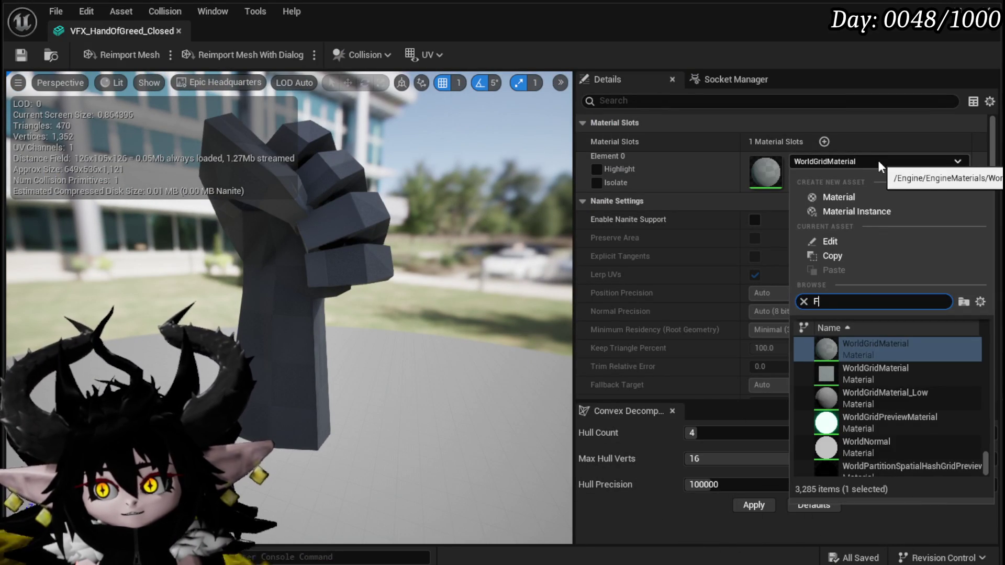
left_click(874, 415)
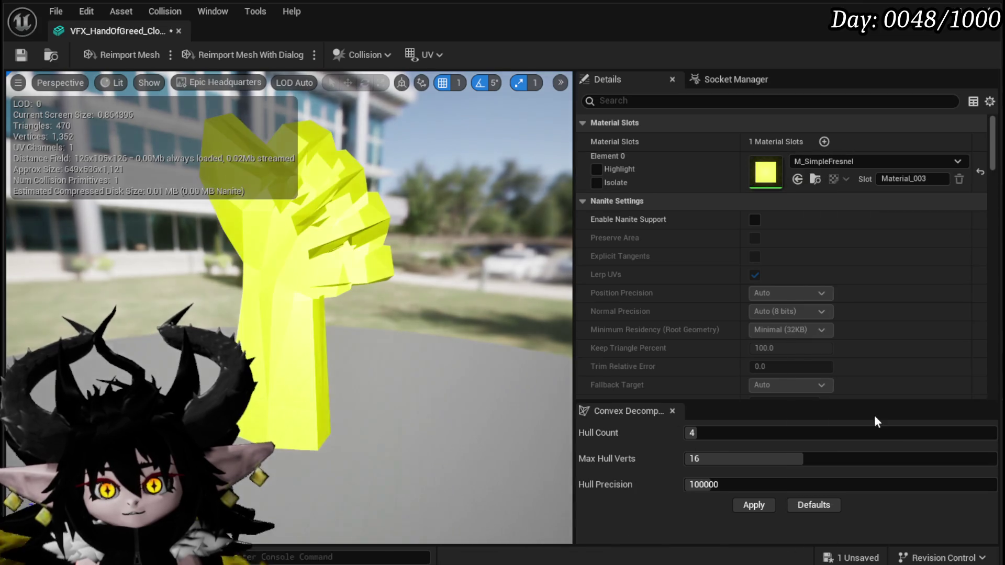
mouse_move(341, 242)
left_mouse_down()
mouse_move(288, 251)
mouse_move(385, 242)
left_mouse_up()
Switch the hand's material to M_SimpleOpaque, save VFX_HandOfGreed_Closed, and close the editor.
left_click(847, 160)
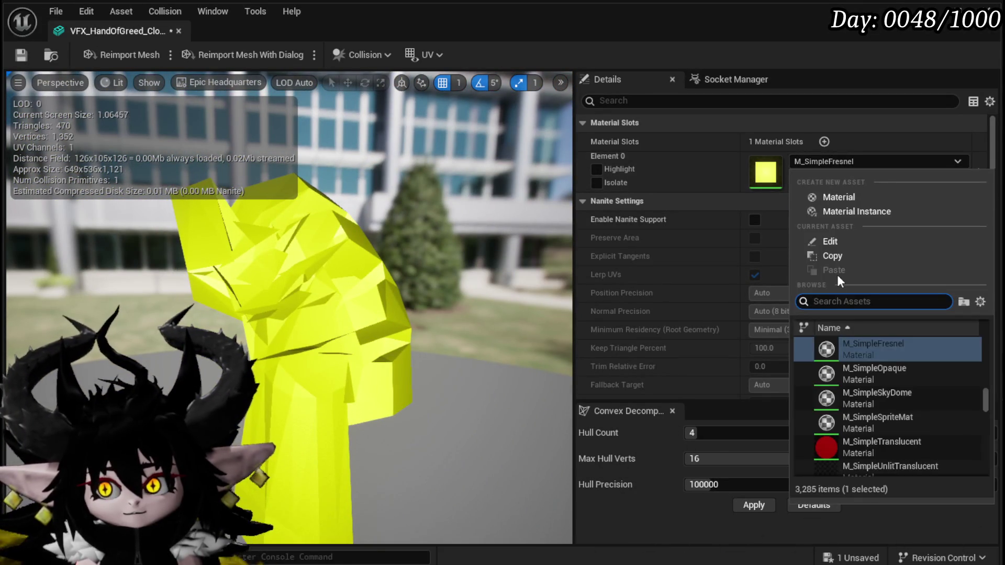
left_click(882, 371)
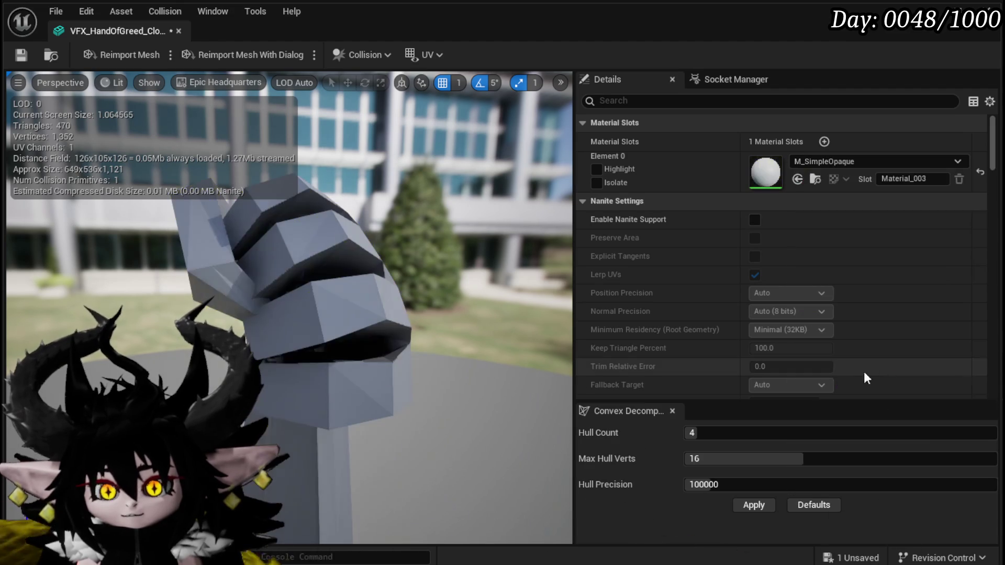
left_click_drag(340, 262, 455, 258)
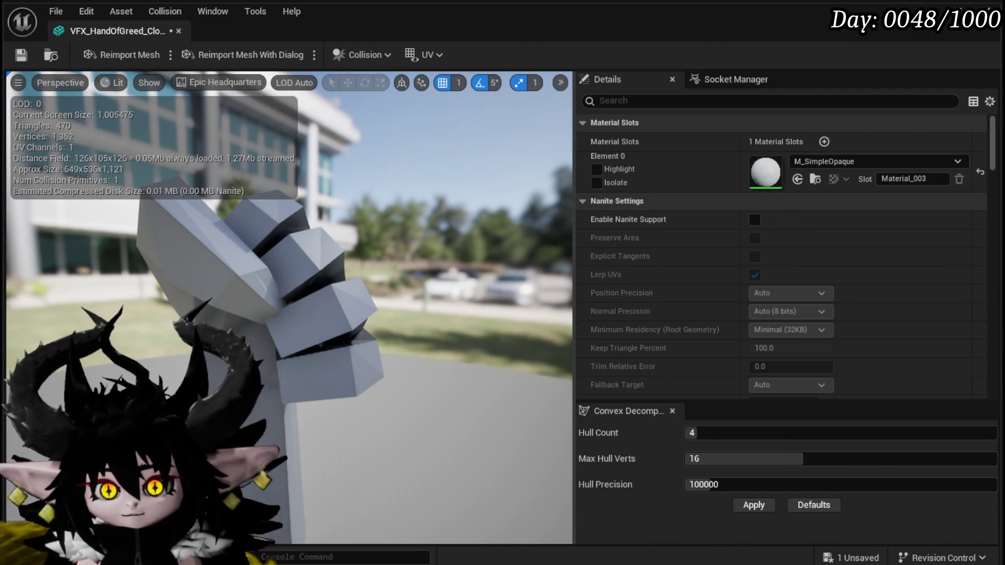
left_click(851, 559)
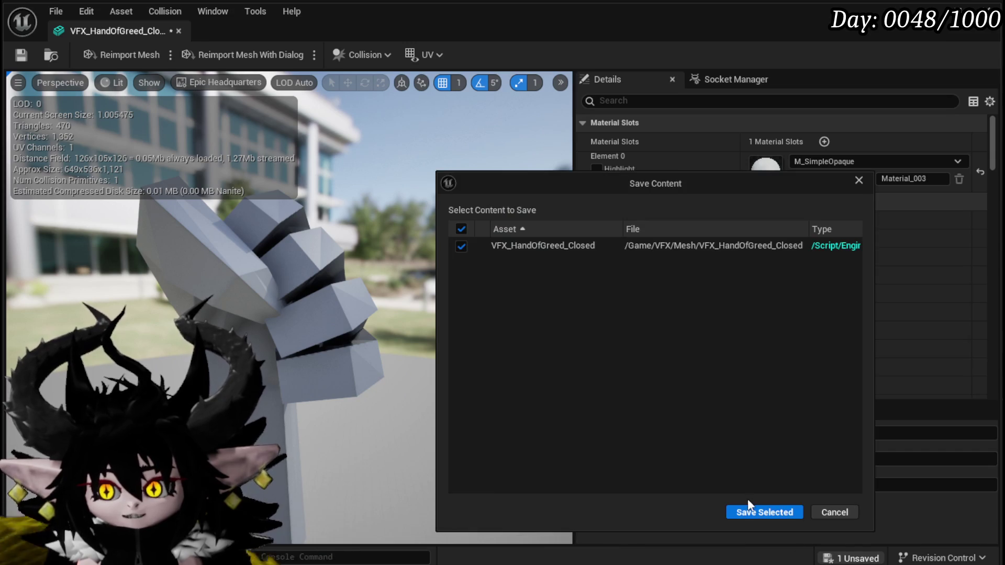
left_click(752, 510)
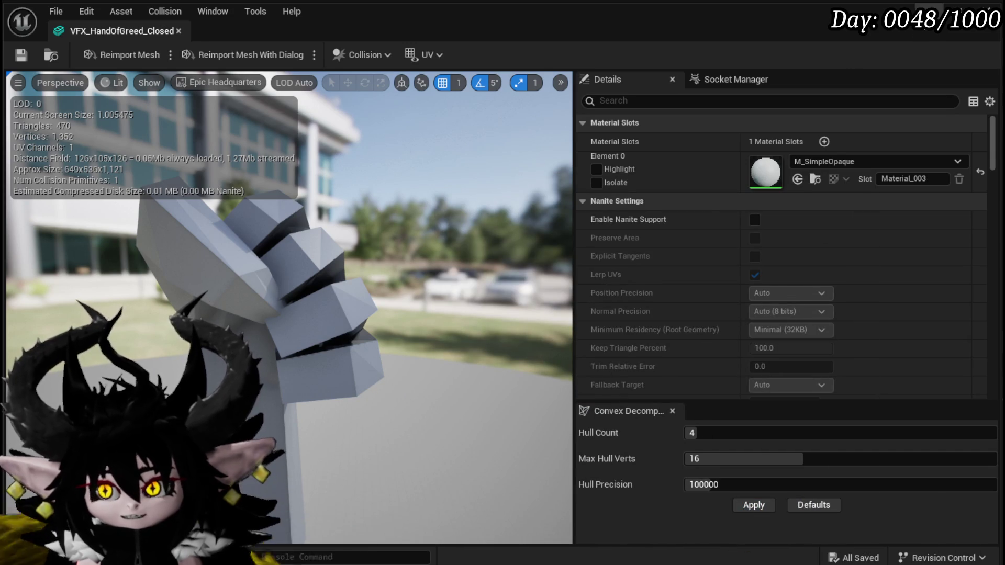
left_click(989, 8)
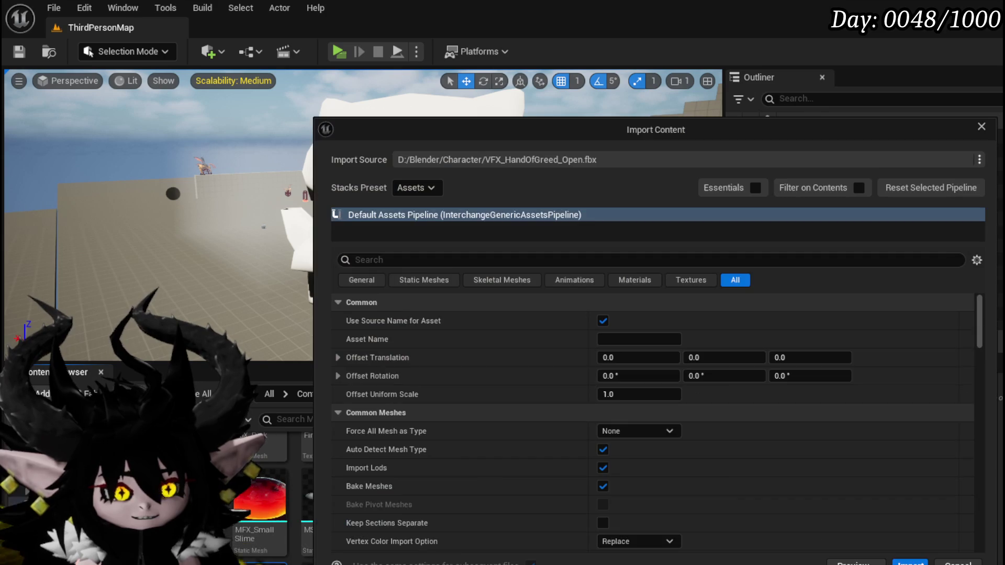
Import the open hand FBX as a Static Mesh and answer the material override prompt.
left_click(617, 430)
left_click(619, 461)
scroll(570, 427, "down", 5)
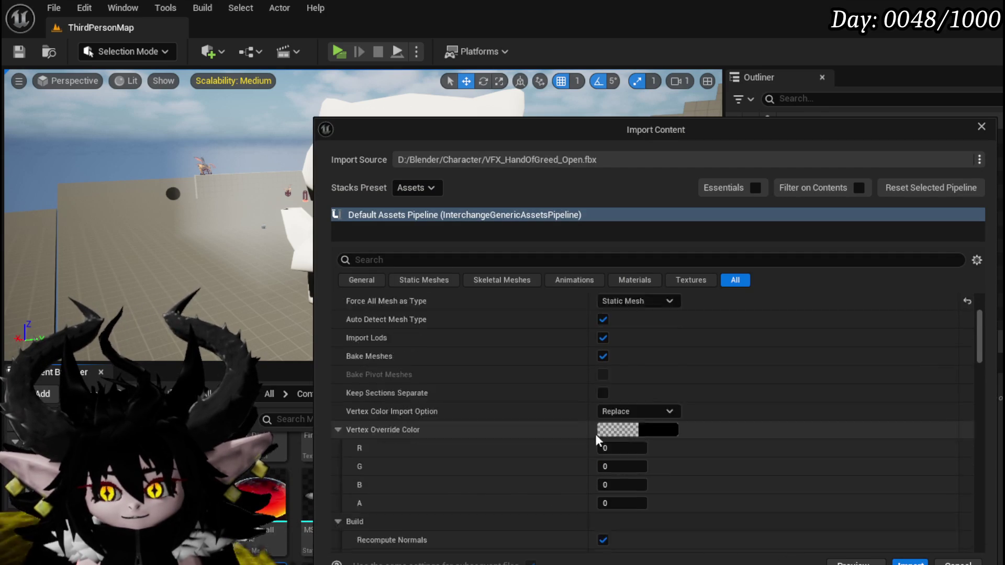
left_click(911, 562)
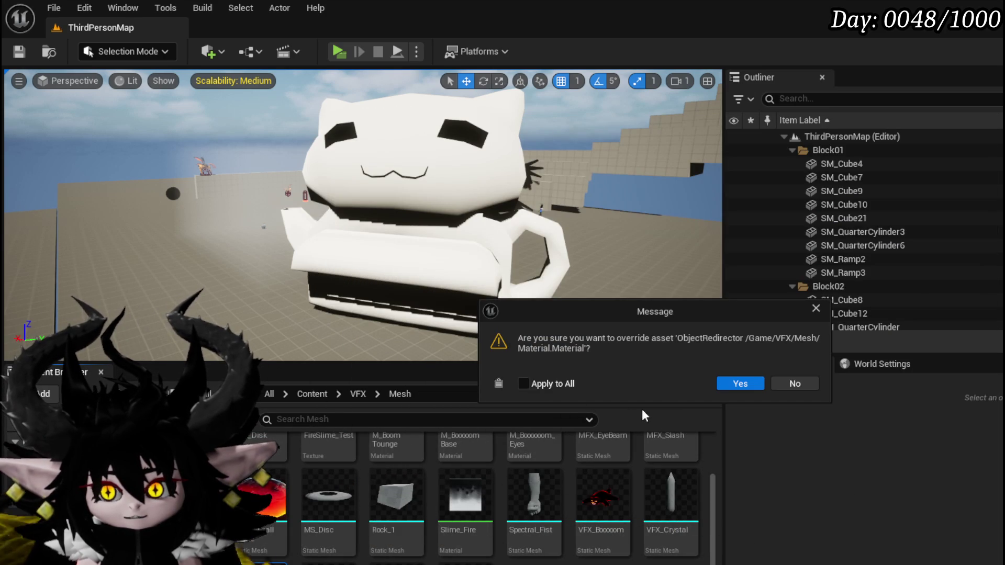
left_click(788, 383)
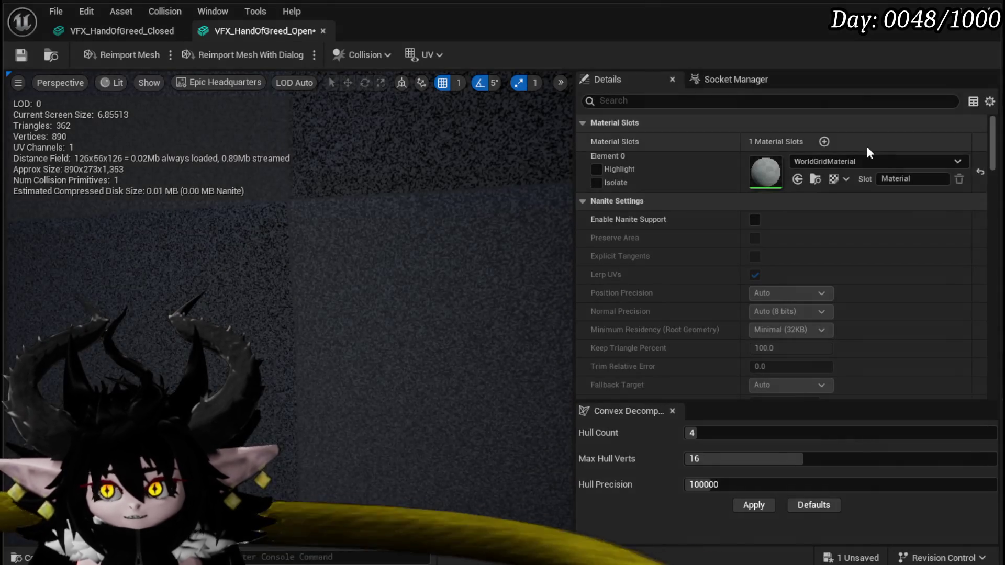
Try M_SimpleFresnel on the open hand's material slot, then switch it to M_SimpleOpaque.
left_click(856, 160)
type("Simple")
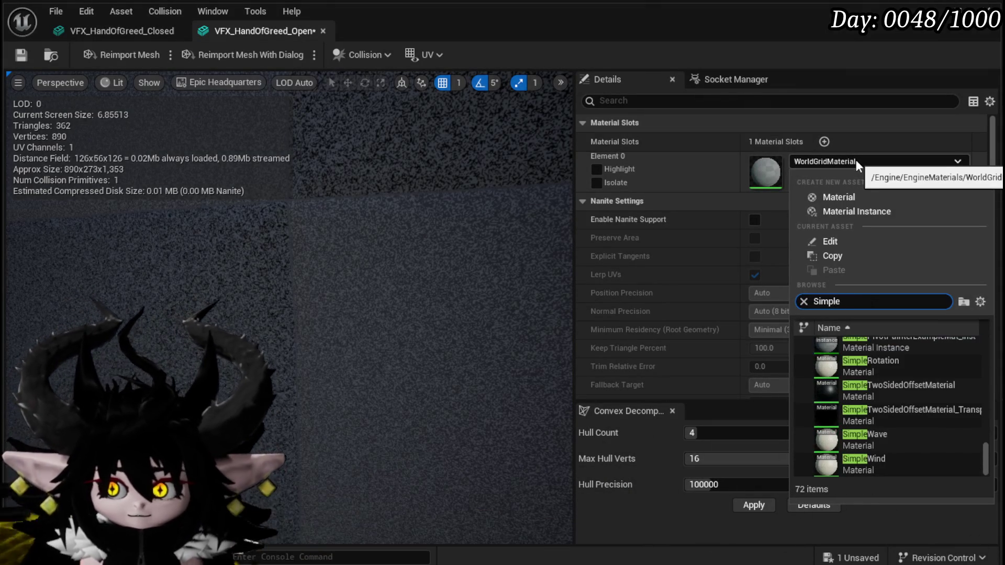
scroll(906, 419, "up", 3)
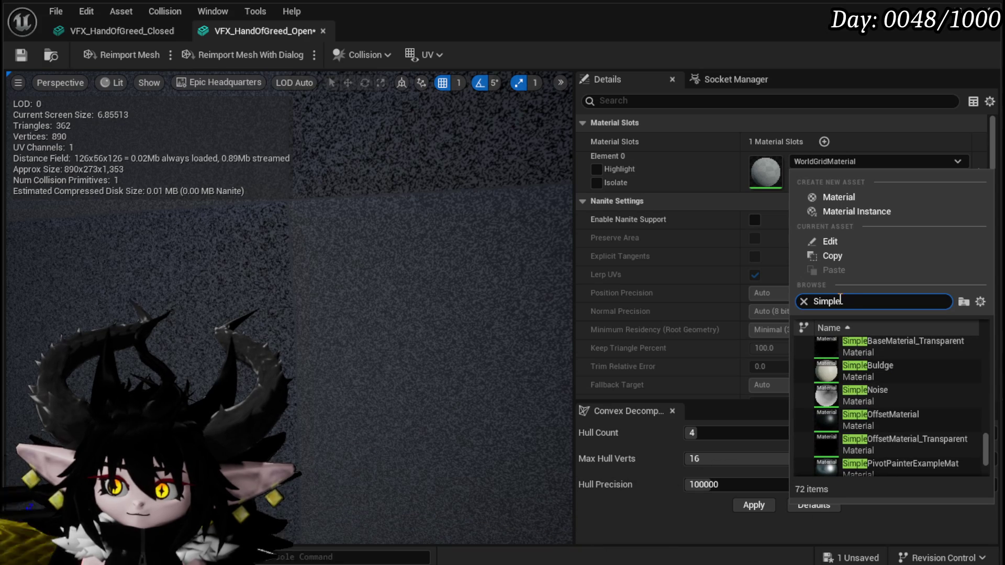
type("Fres")
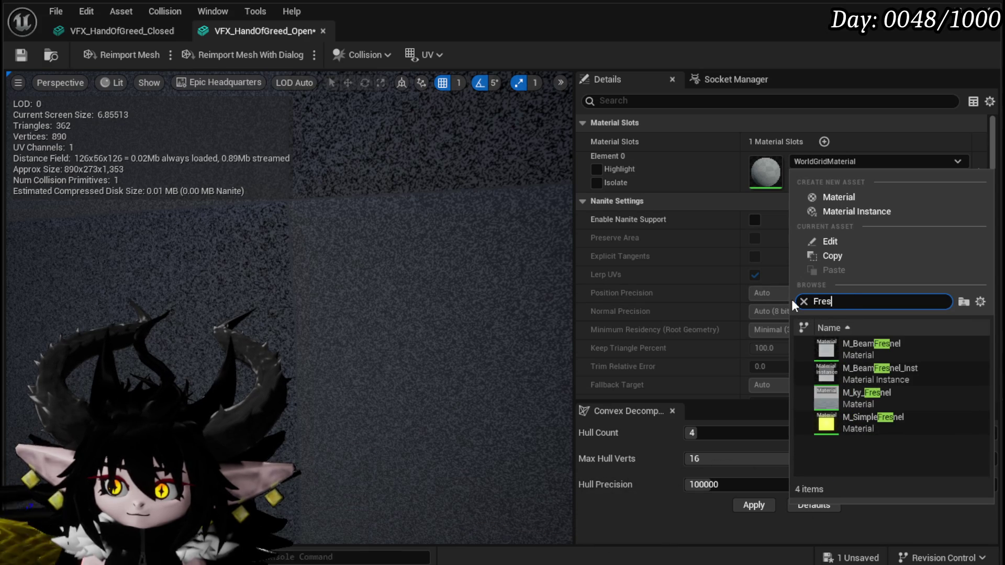
left_click(881, 425)
scroll(384, 347, "down", 3)
left_click_drag(384, 347, 285, 335)
left_click(875, 159)
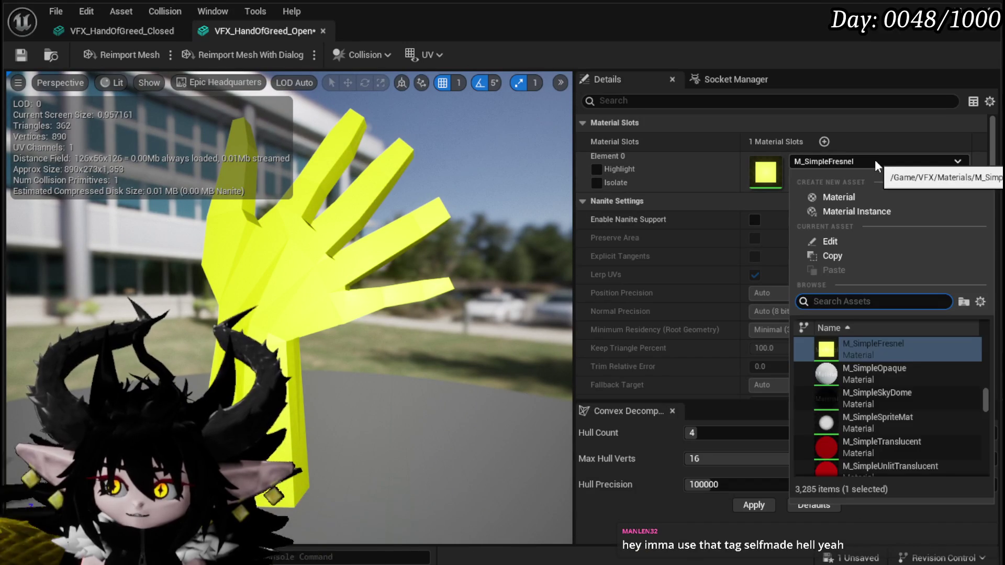
left_click(870, 369)
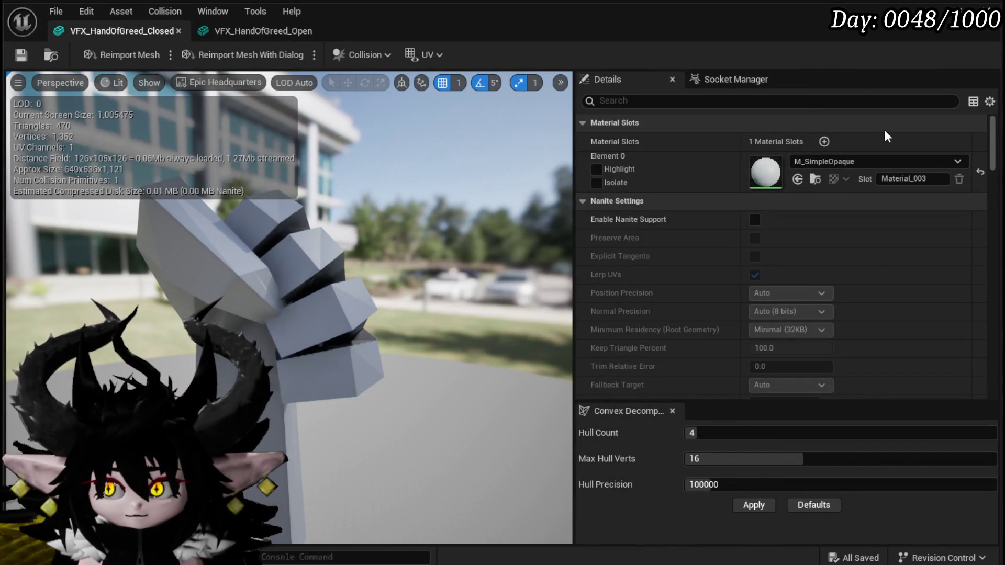
Close the hand mesh editor and open NS_HandOfGreed from Content > VFX > FinishedSystems.
left_click(992, 7)
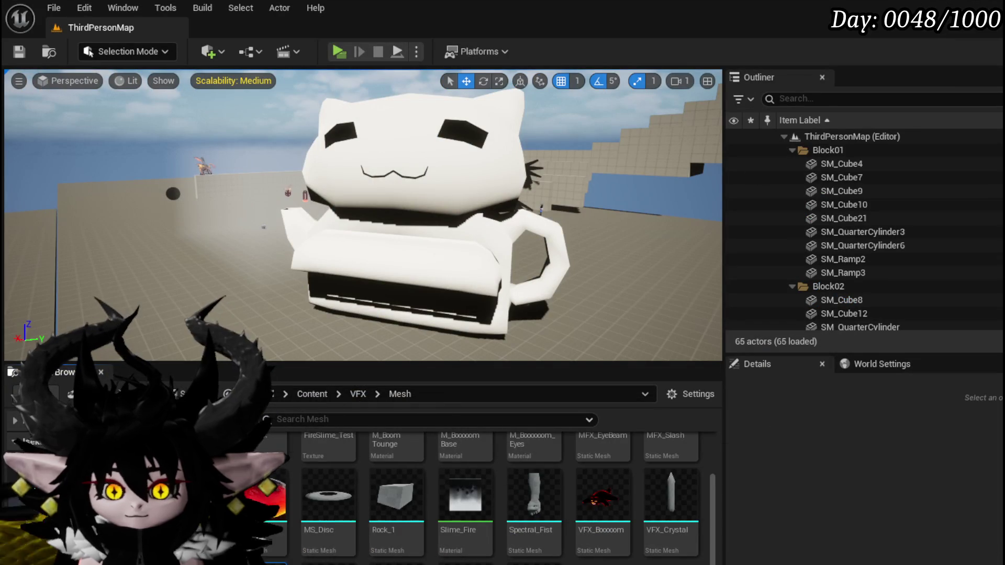
key("alt+Left")
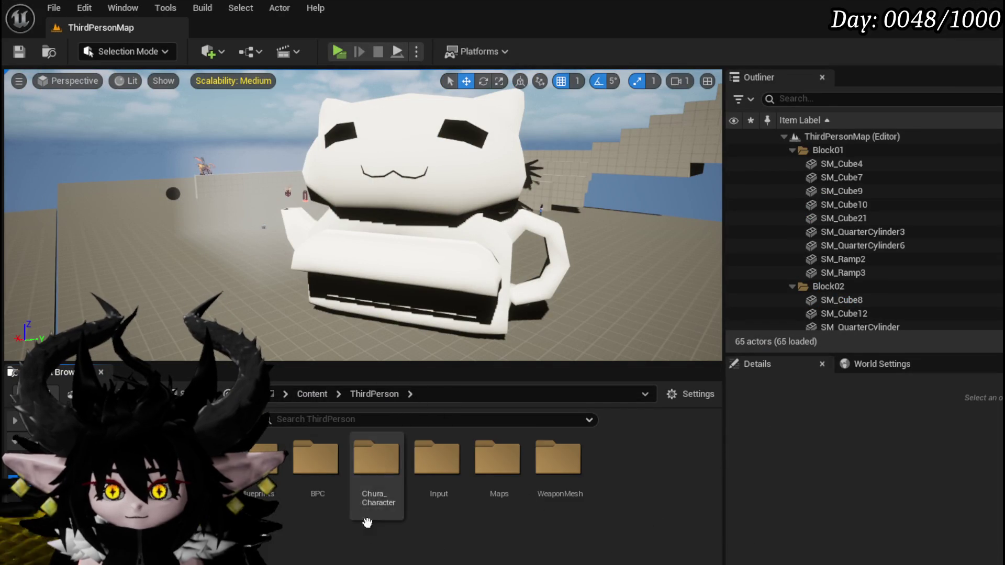
key("alt+Left")
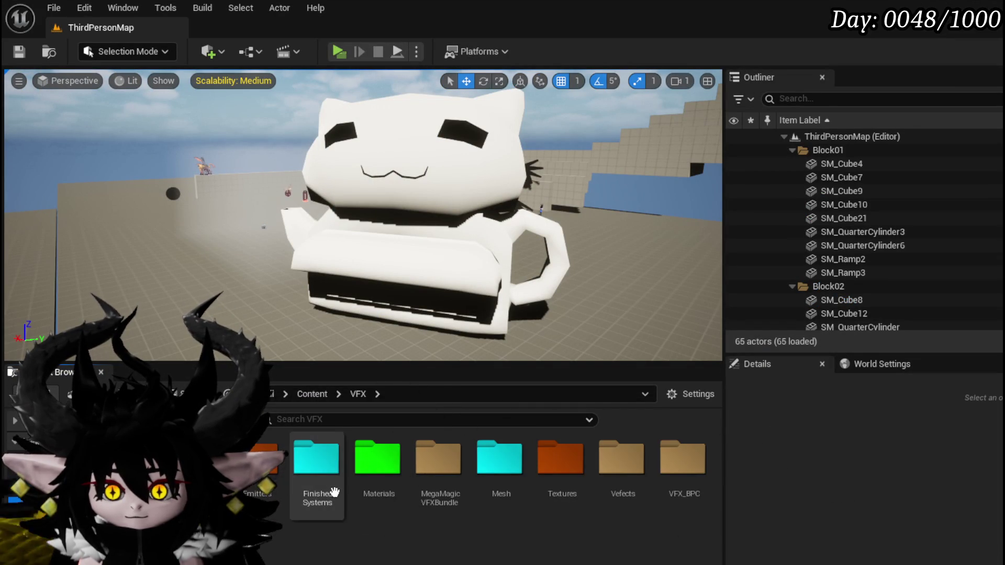
double_click(311, 472)
scroll(397, 472, "down", 2)
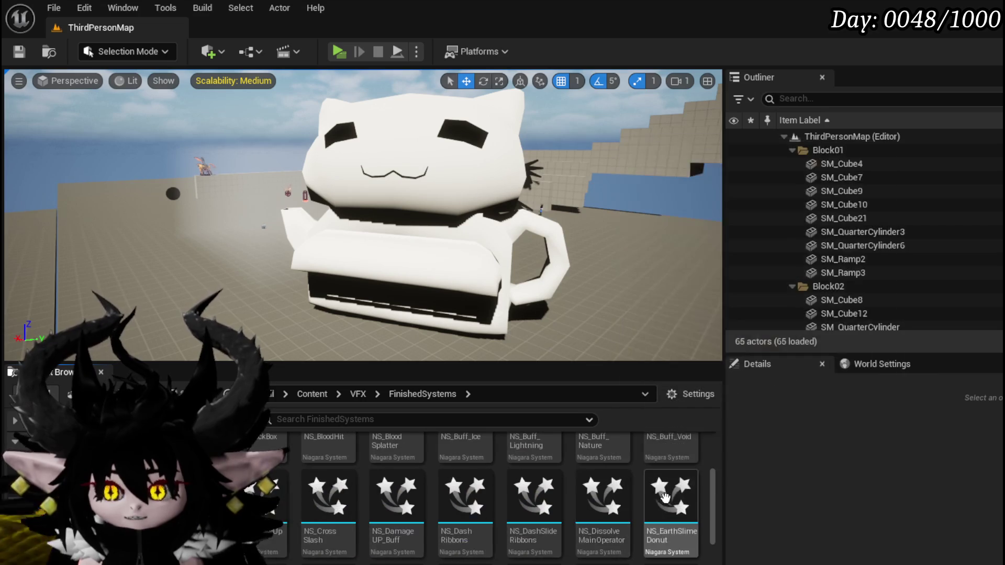
scroll(618, 495, "down", 2)
scroll(618, 496, "down", 2)
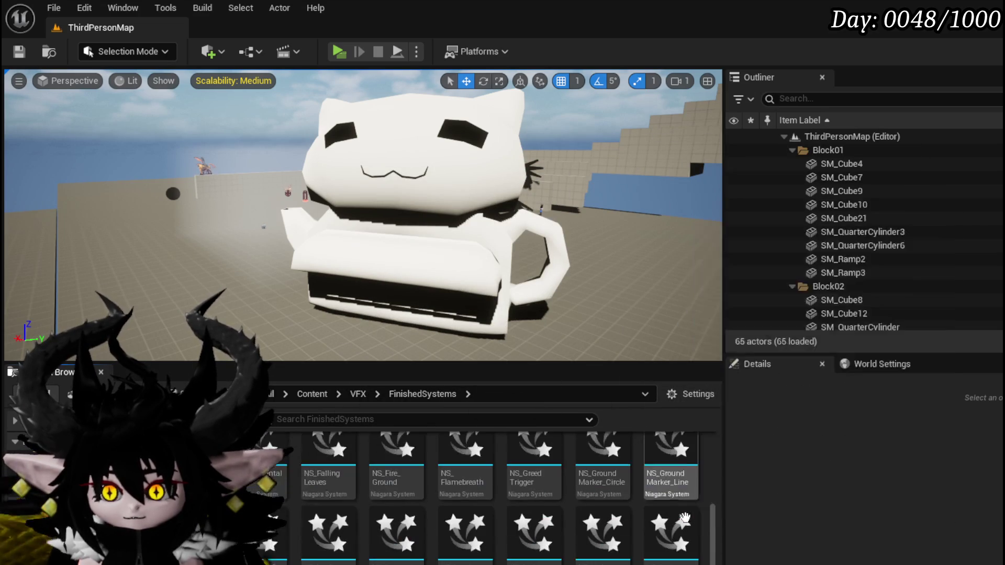
double_click(354, 541)
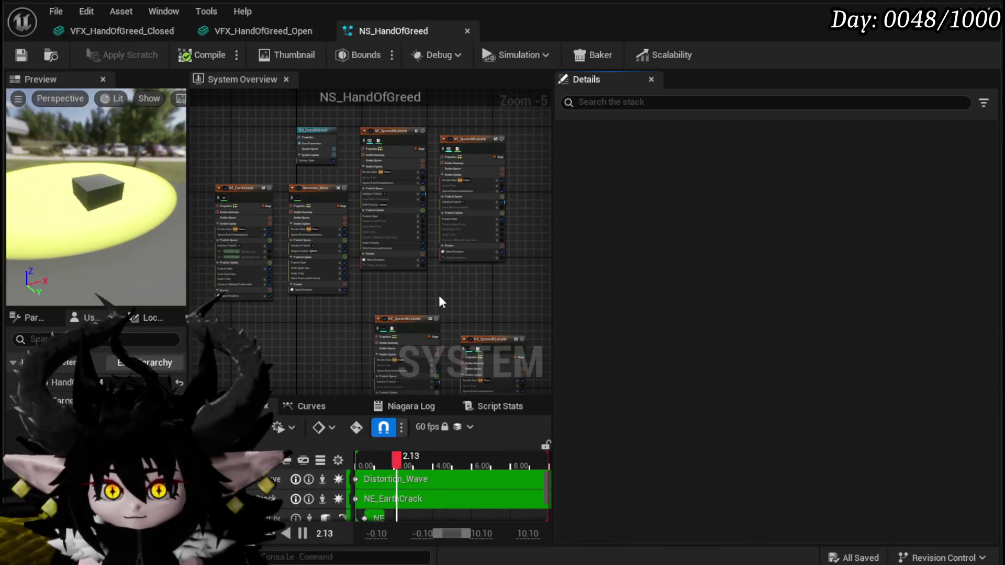
scroll(387, 275, "up", 5)
Set NE_SpawnAtLocation's Mesh Renderer mesh to VFX_HandOfGreed_Open.
left_click(370, 244)
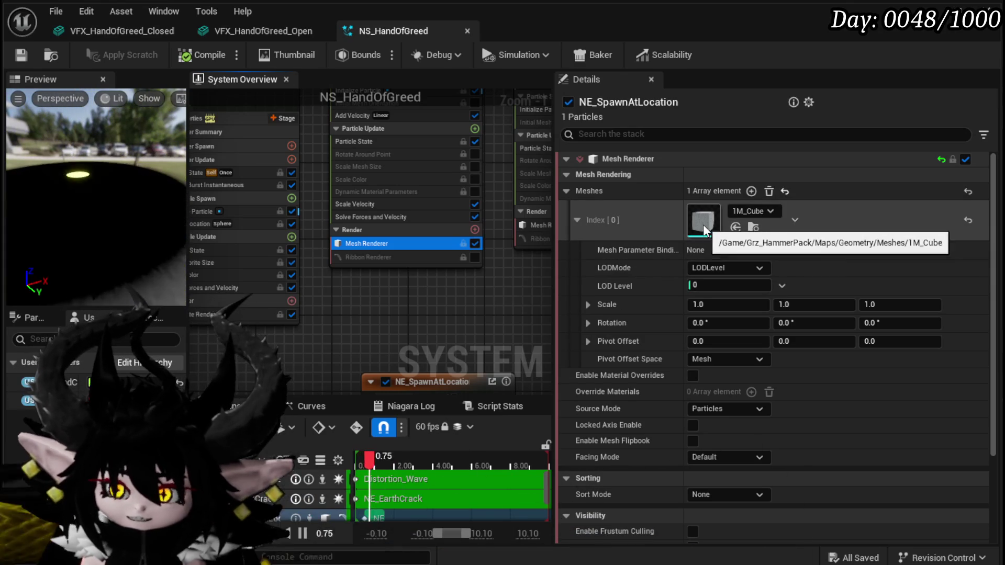
left_click(739, 213)
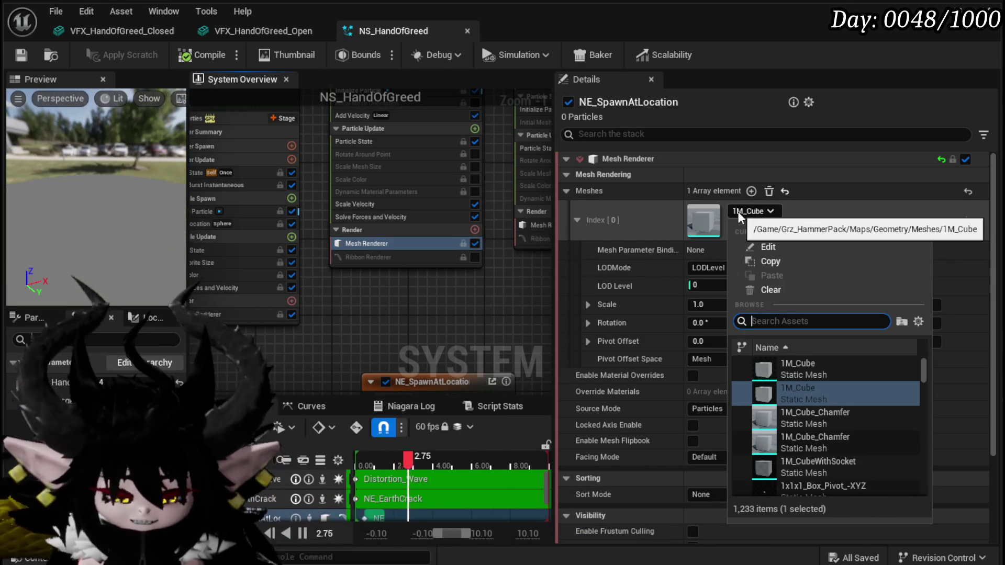
type("H")
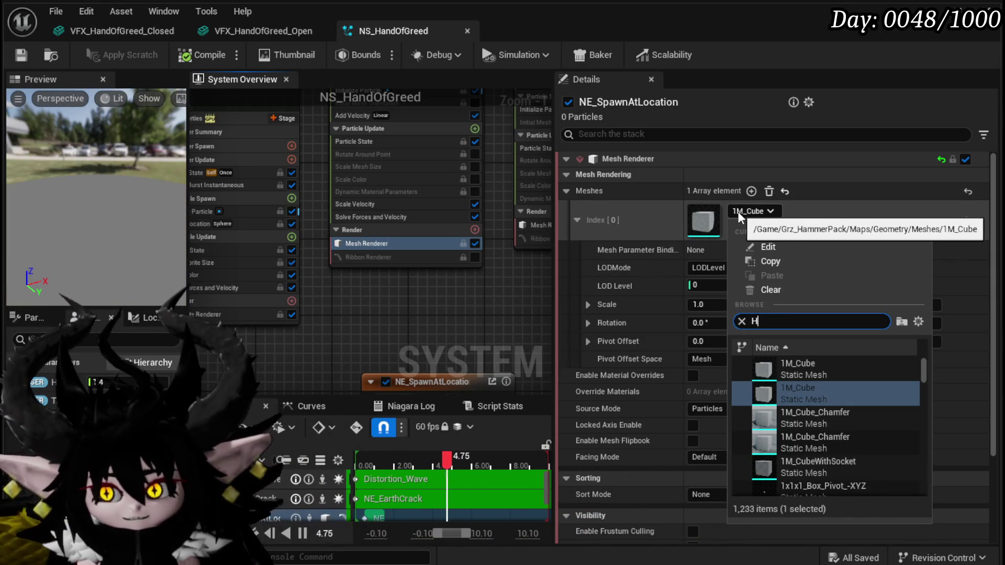
type("and")
key("BackSpace")
key("BackSpace")
key("BackSpace")
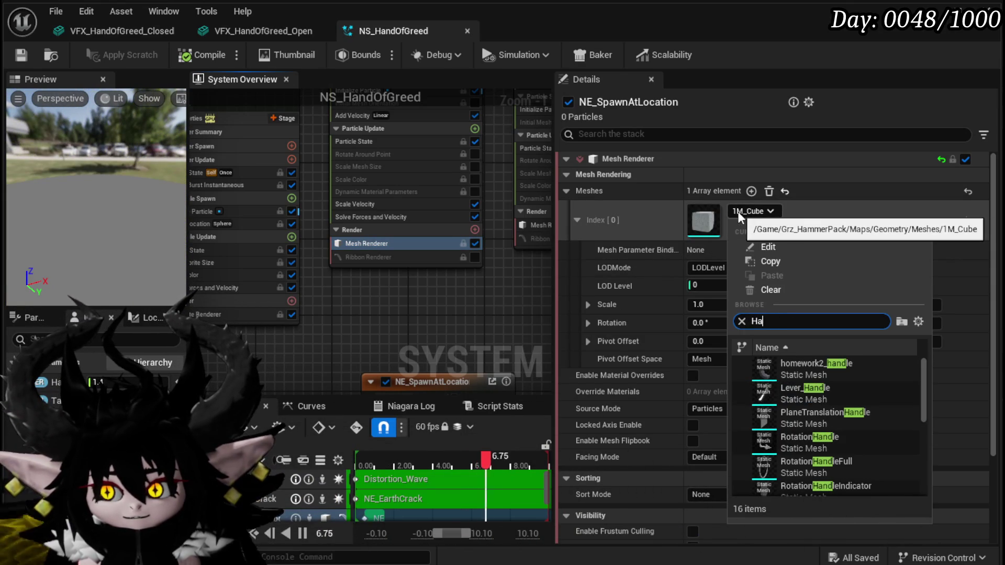
type("Greed")
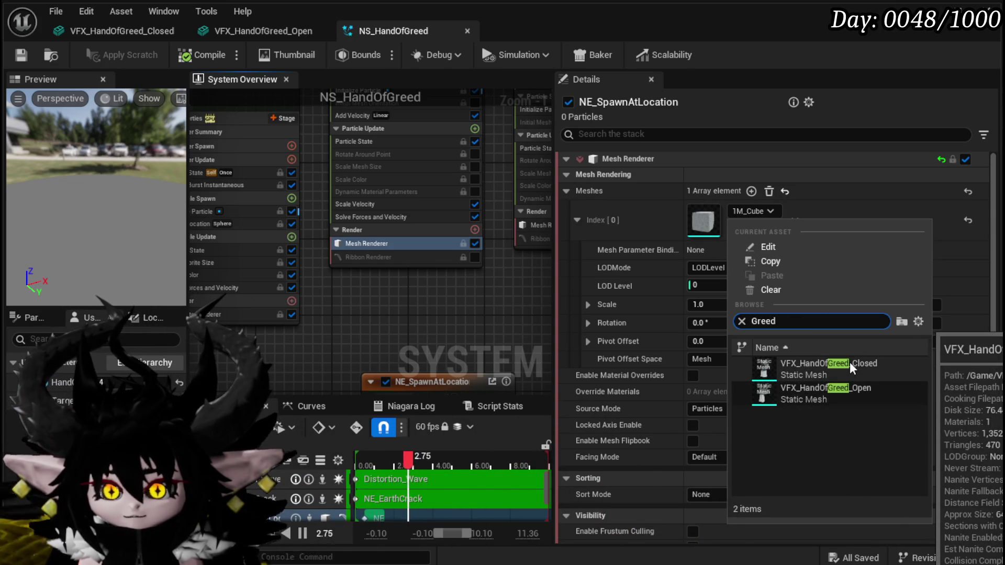
left_click(852, 394)
double_click(852, 401)
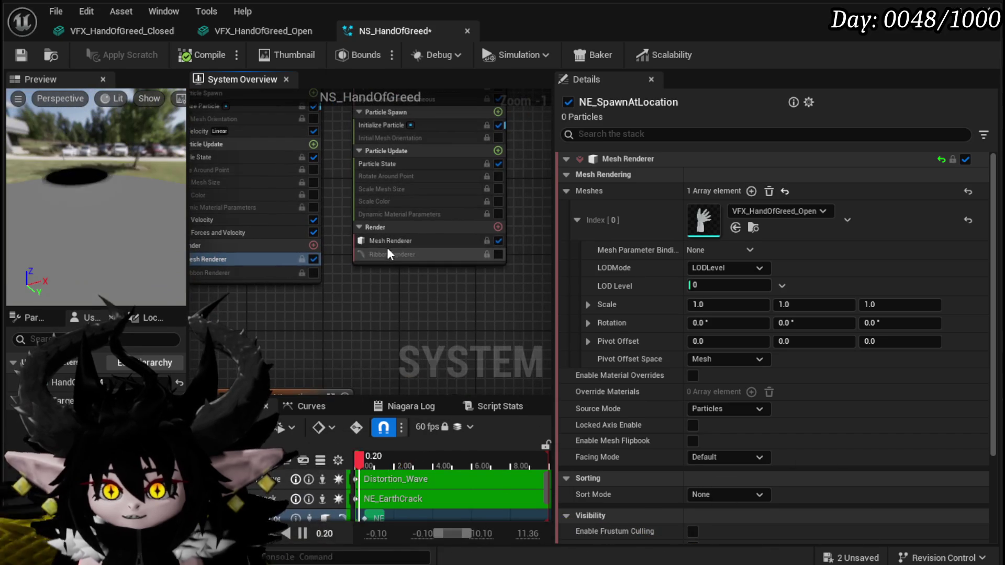
Set NE_SpawnAtLocation001's Mesh Renderer mesh to VFX_HandOfGreed_Closed and save the system.
left_click(408, 242)
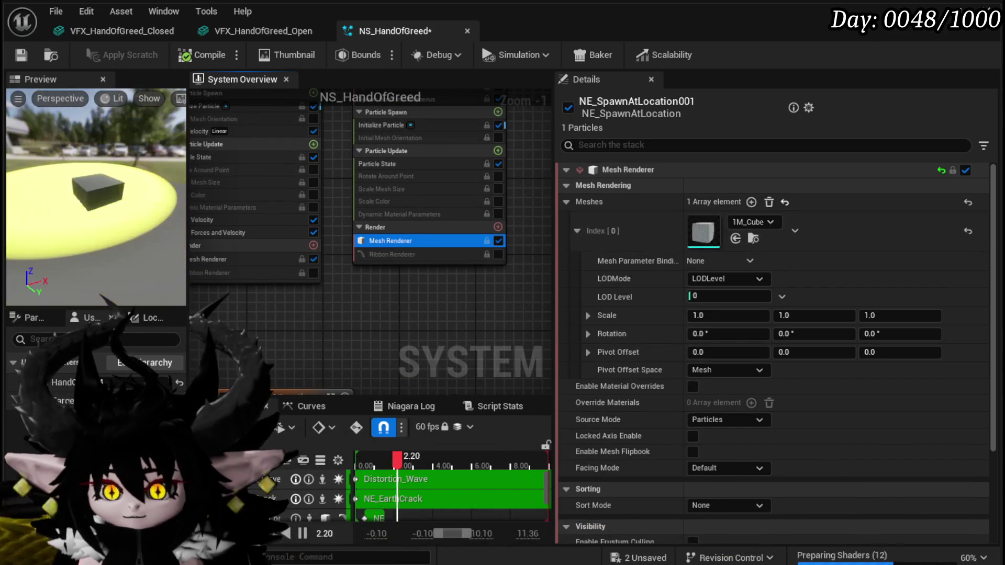
left_click(770, 222)
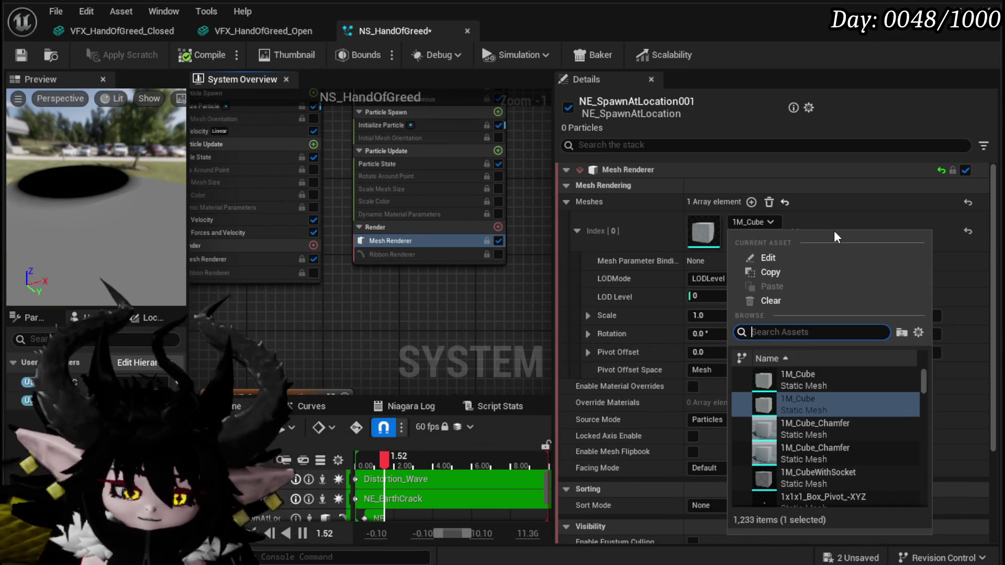
type("Hand")
key("BackSpace")
key("BackSpace")
key("BackSpace")
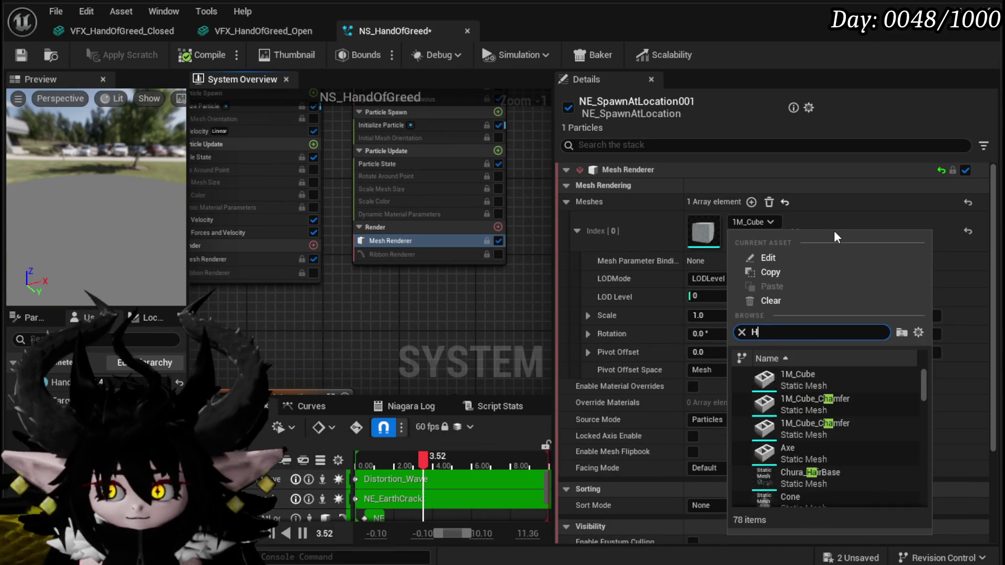
type("Greed")
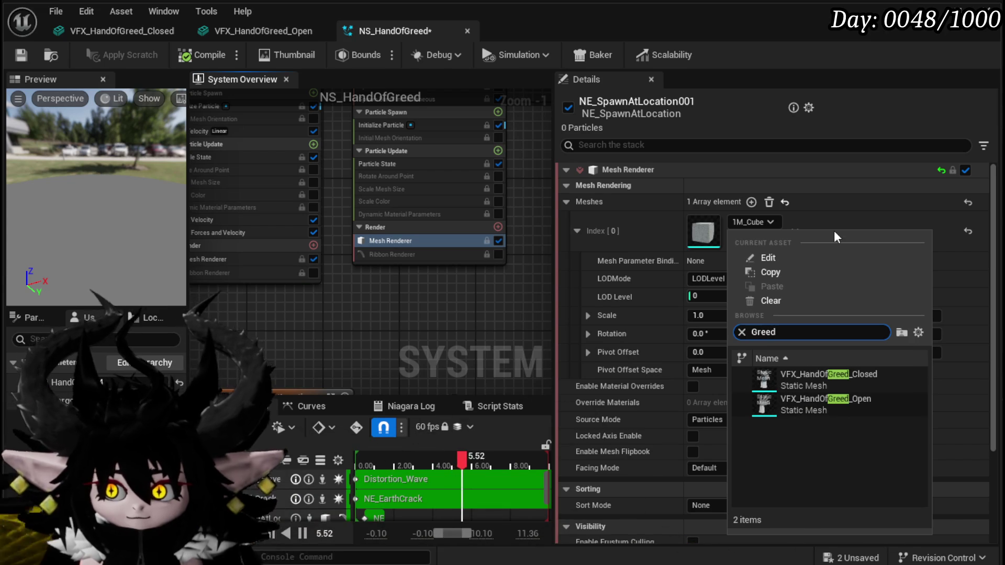
left_click(845, 379)
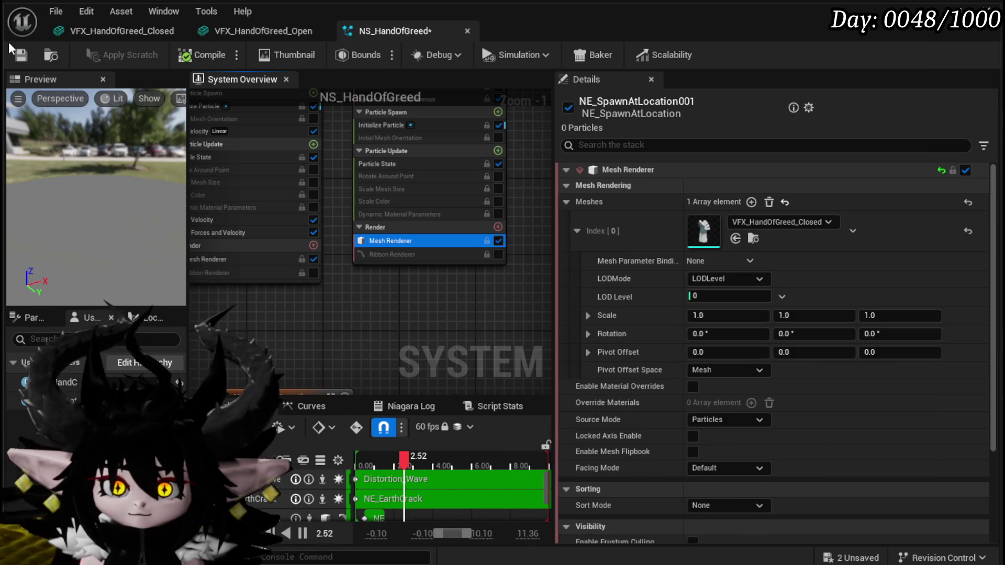
left_click(19, 56)
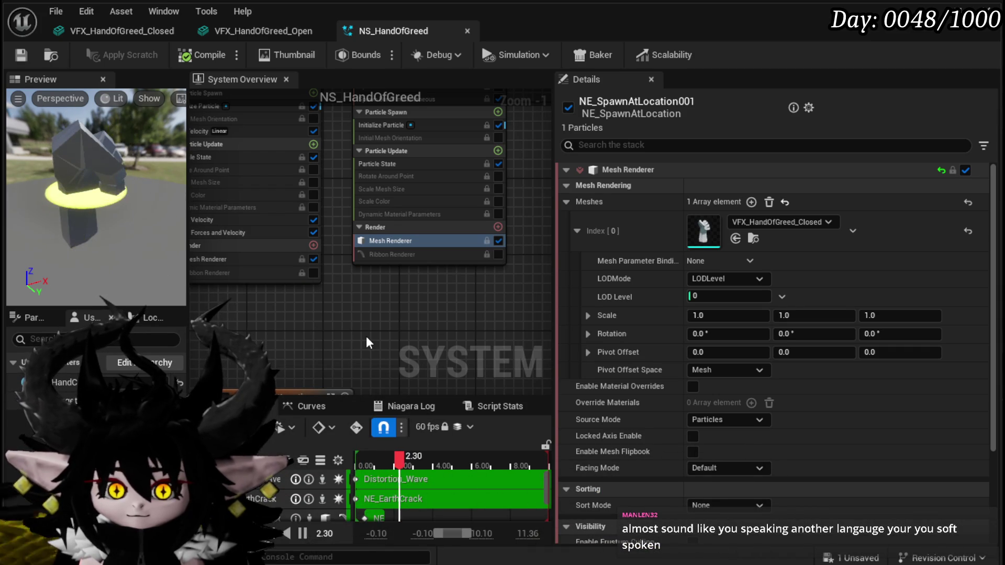
Save NS_HandOfGreed, then close the VFX_HandOfGreed_Closed and VFX_HandOfGreed_Open mesh editors.
mouse_move(365, 337)
left_mouse_down()
mouse_move(454, 344)
mouse_move(366, 330)
mouse_move(287, 350)
mouse_move(341, 349)
left_mouse_up()
left_click(22, 55)
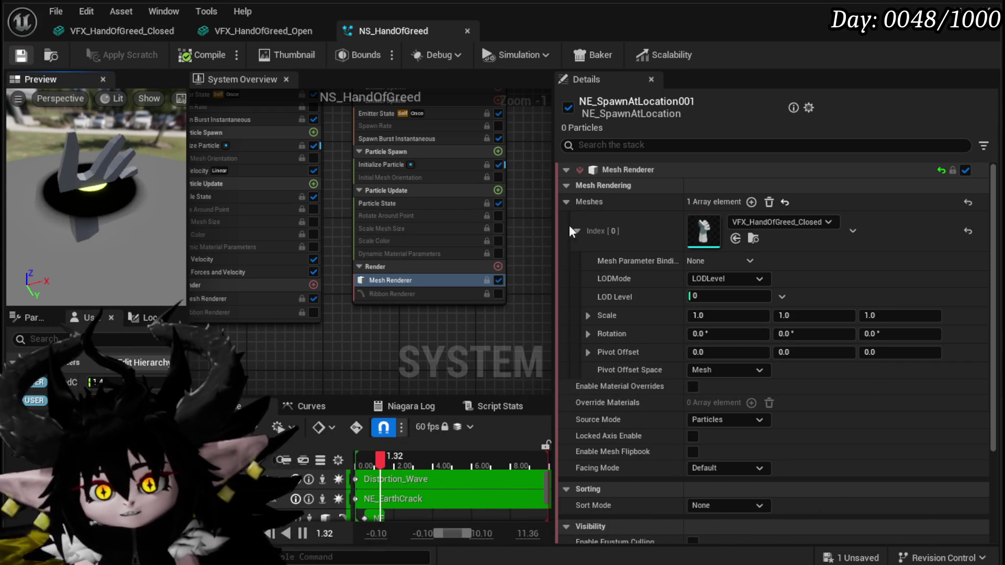
left_click_drag(371, 339, 462, 317)
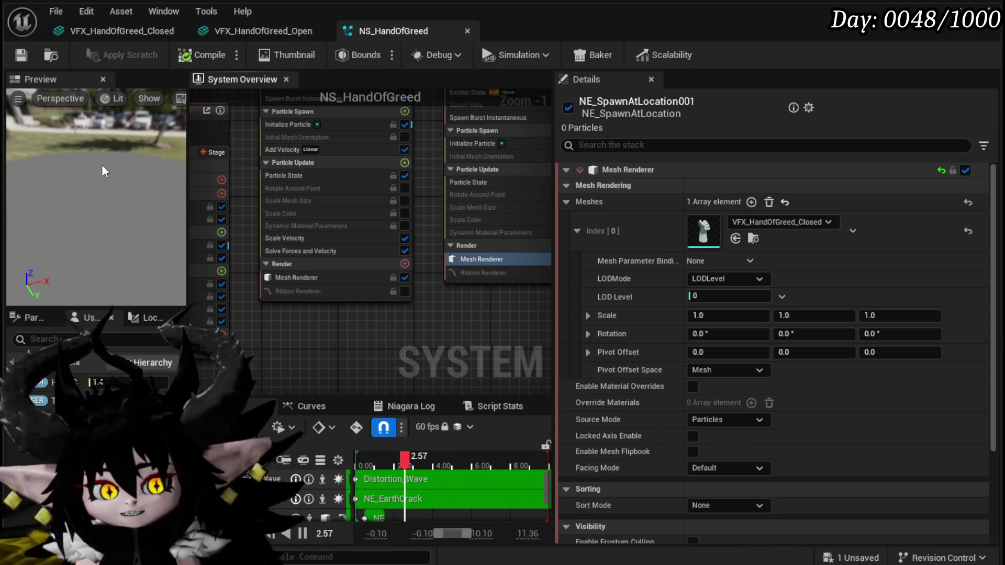
key("ctrl+s")
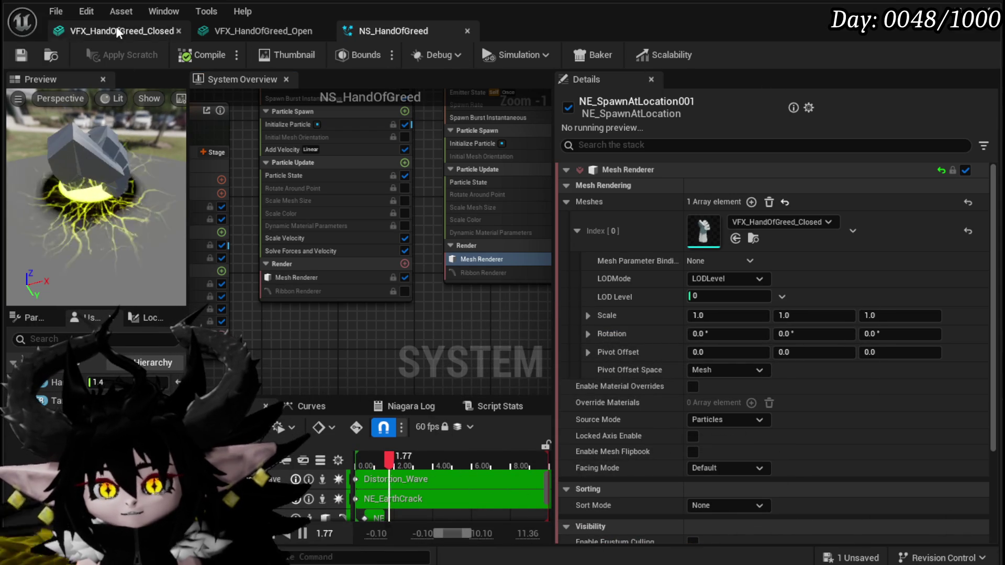
left_click(16, 52)
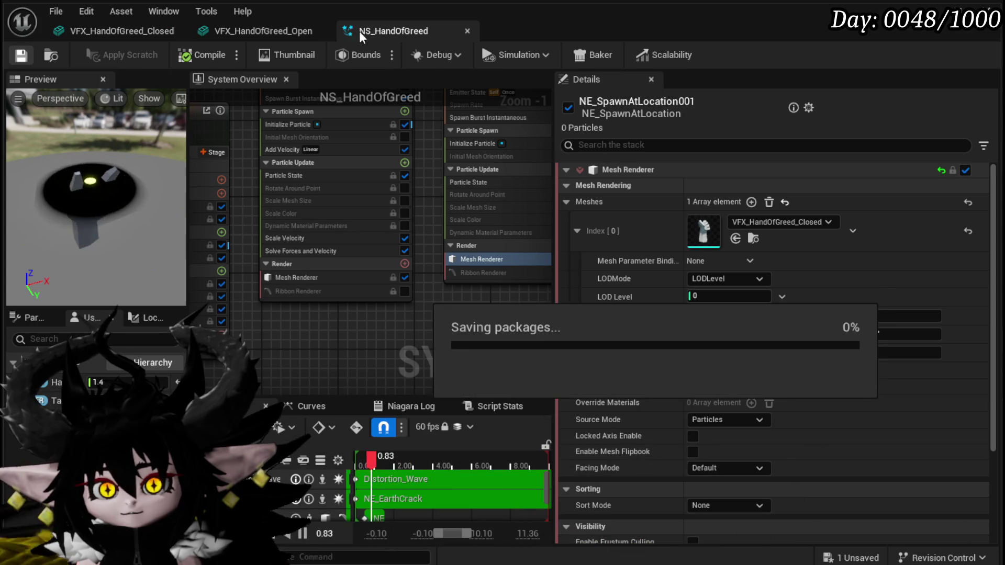
left_click(176, 32)
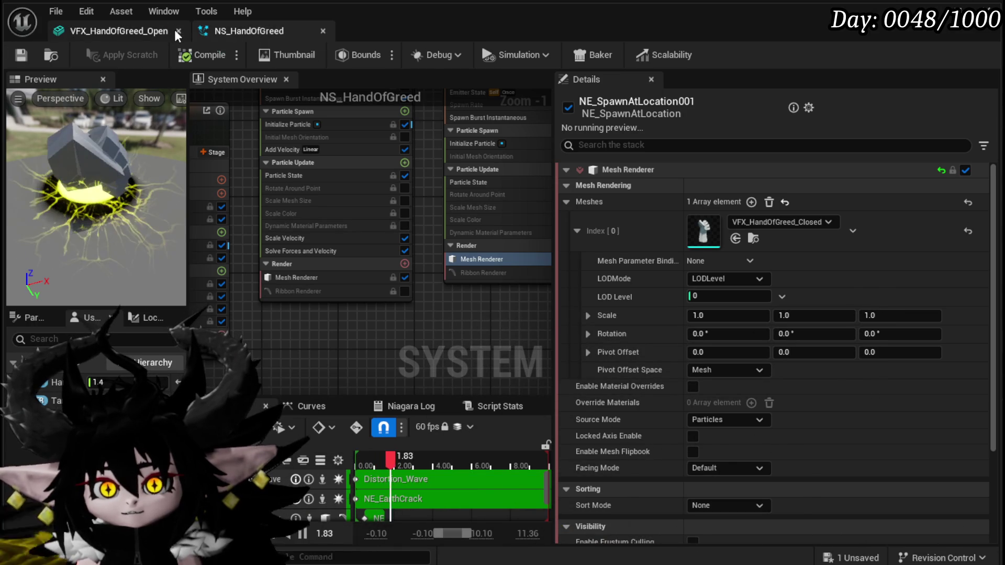
left_click(175, 32)
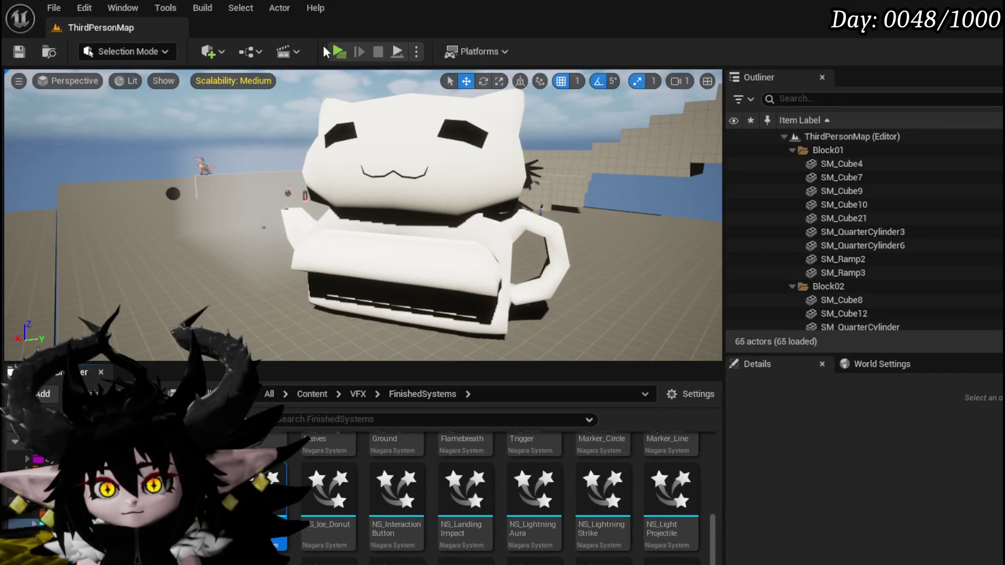
Open L_DungeonCreationTest from Recent Levels, save it, and start Play In Editor.
left_click(63, 9)
mouse_move(256, 105)
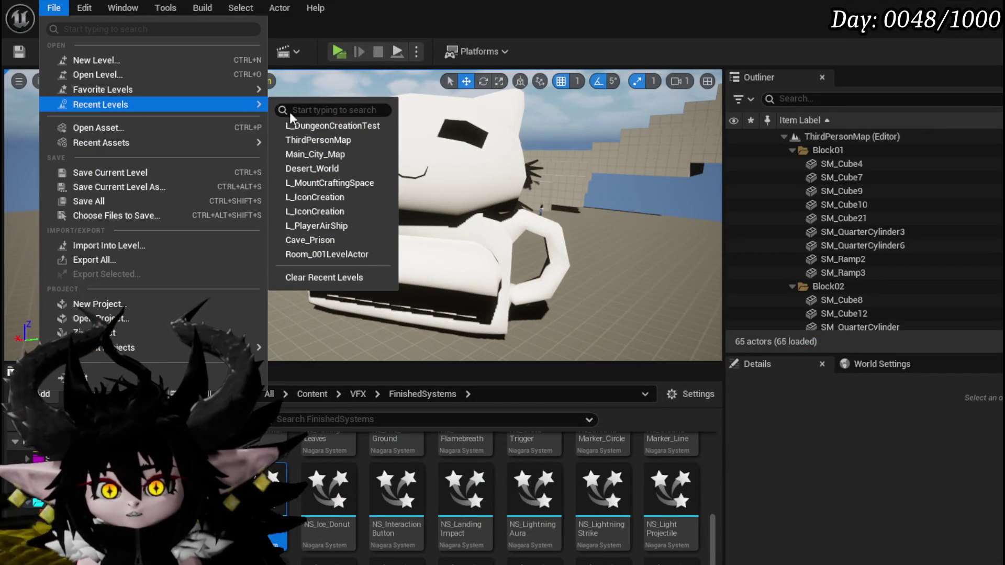
left_click(309, 126)
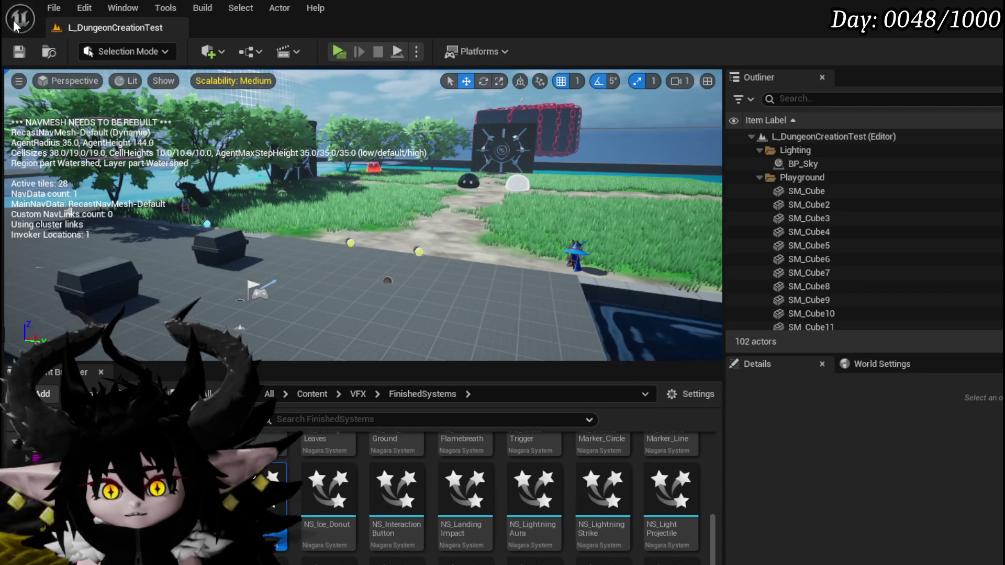
left_click(16, 55)
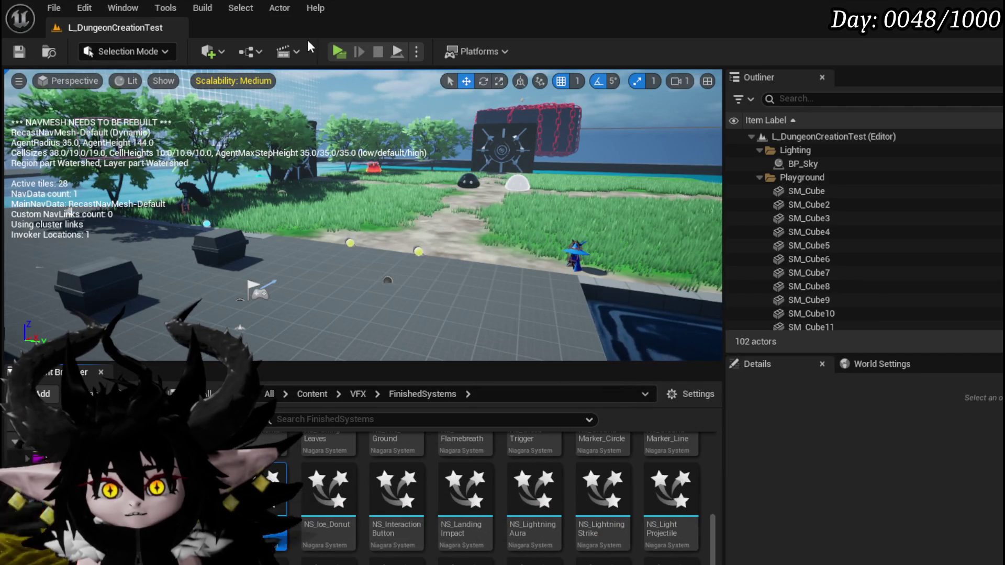
left_click(338, 52)
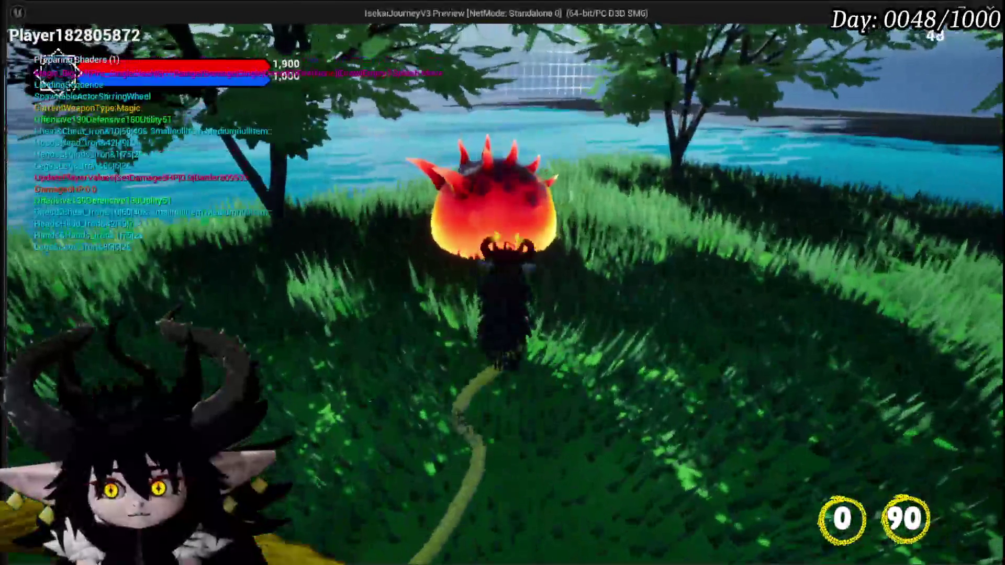
Attack the fire slime, play the Defence Up Melee Draw card, then stop playing and save.
left_click(503, 283)
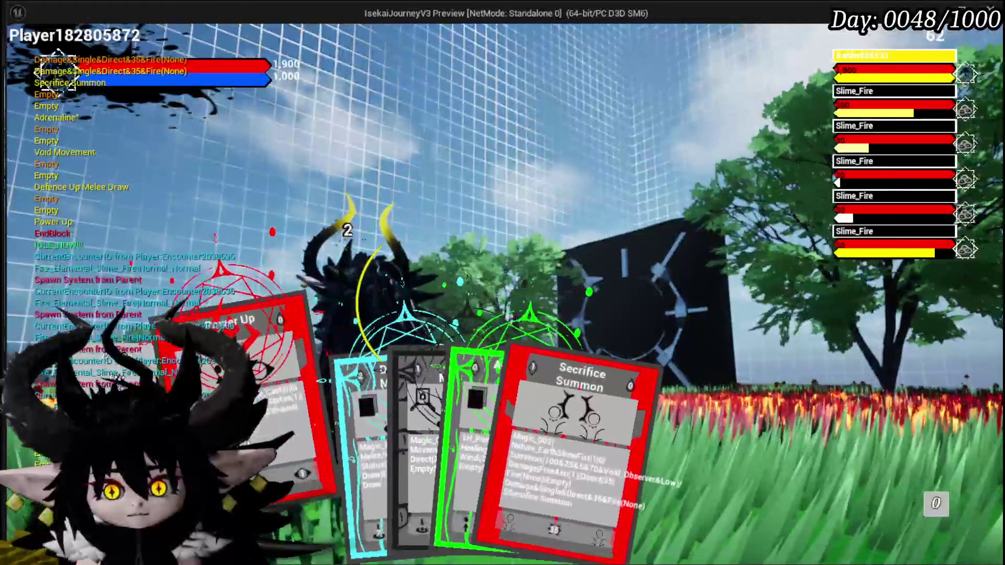
mouse_move(273, 422)
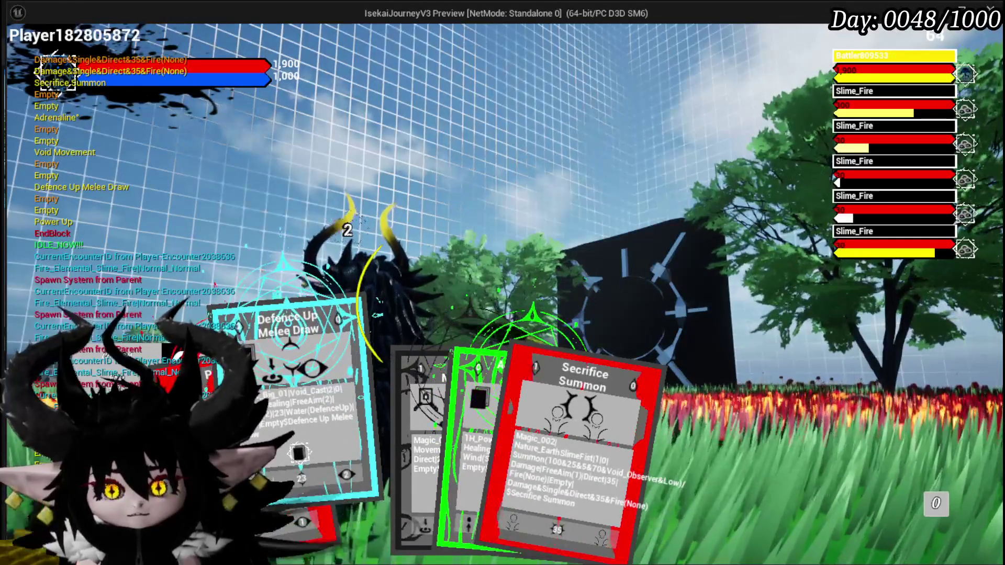
left_click(272, 422)
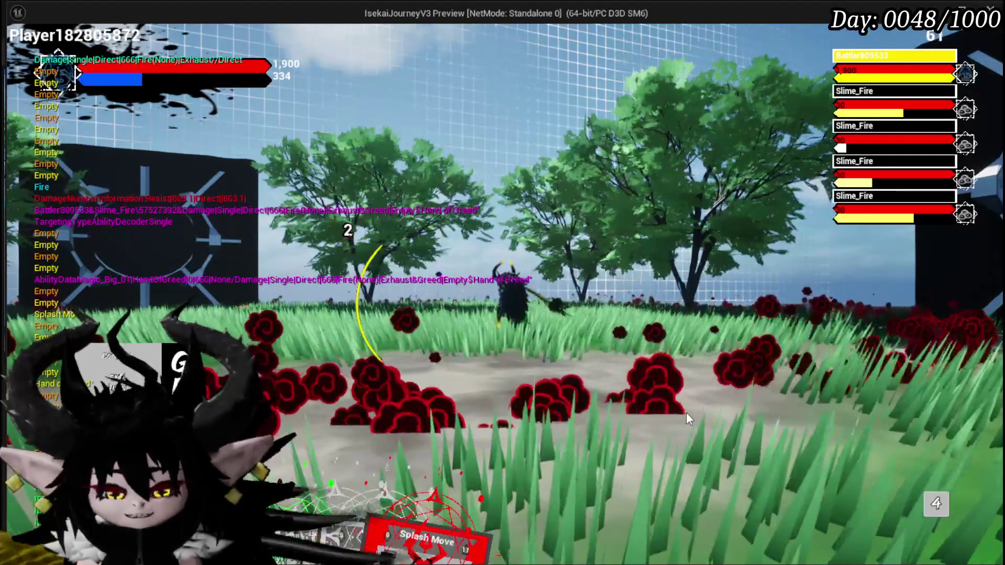
key("Escape")
left_click(23, 57)
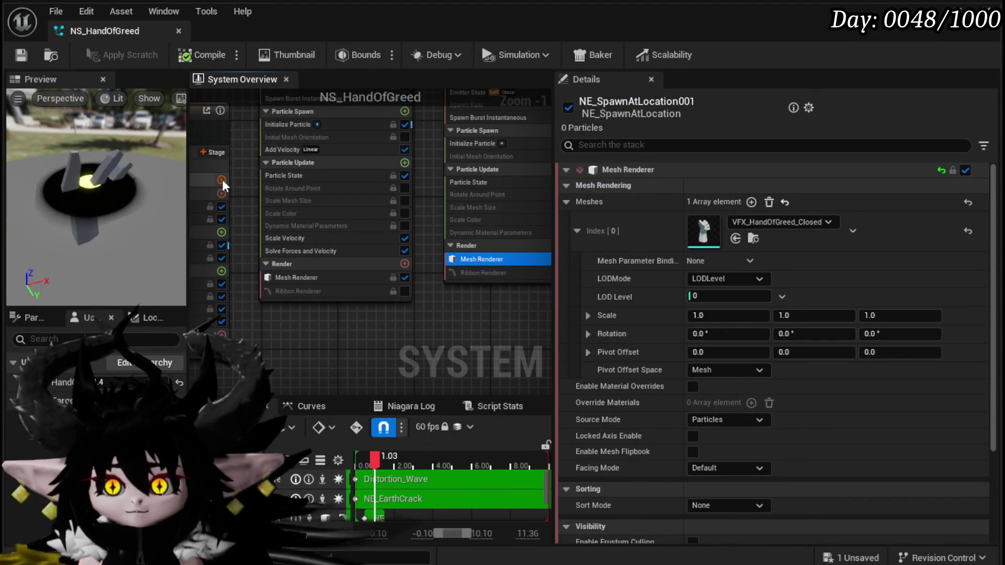
Set the emitter's mesh renderer Z rotation to 90 in NS_HandOfGreed.
left_click(287, 124)
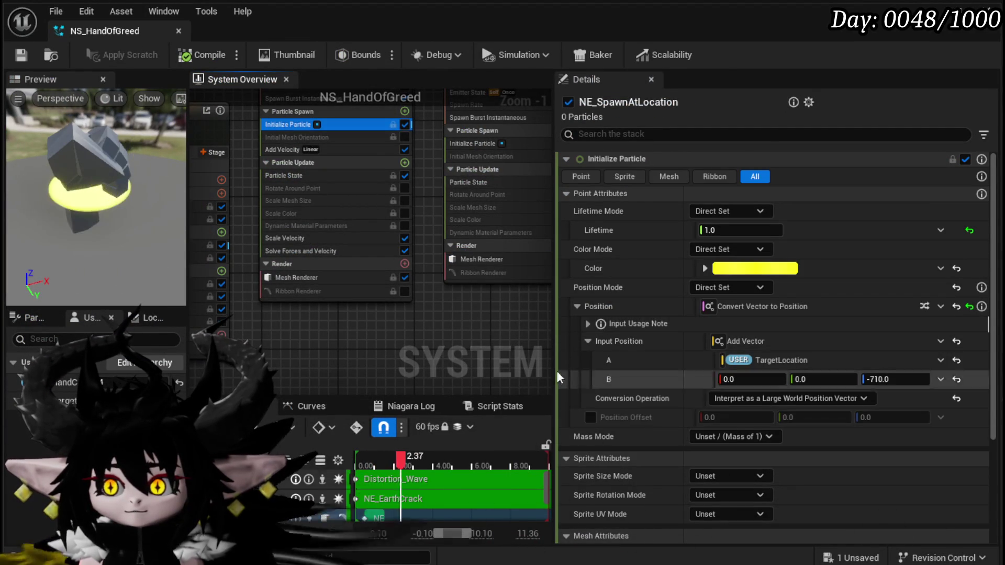
left_click(290, 278)
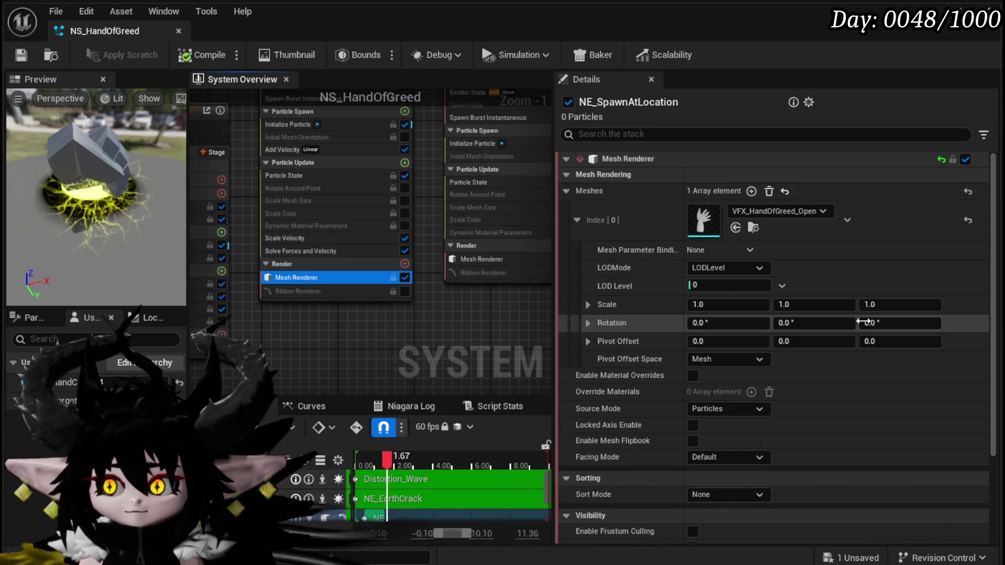
left_click(893, 326)
type("90")
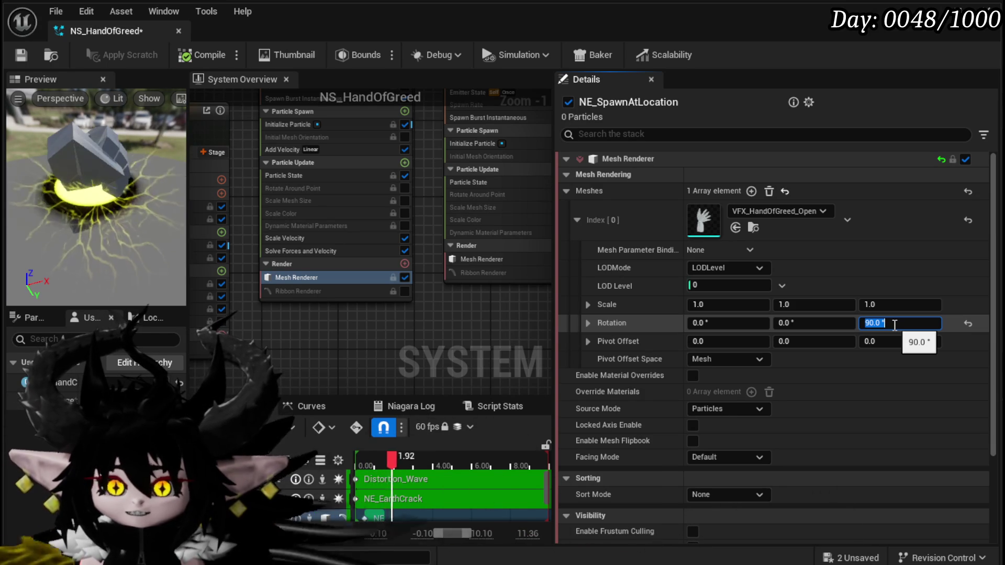
key("ctrl+s")
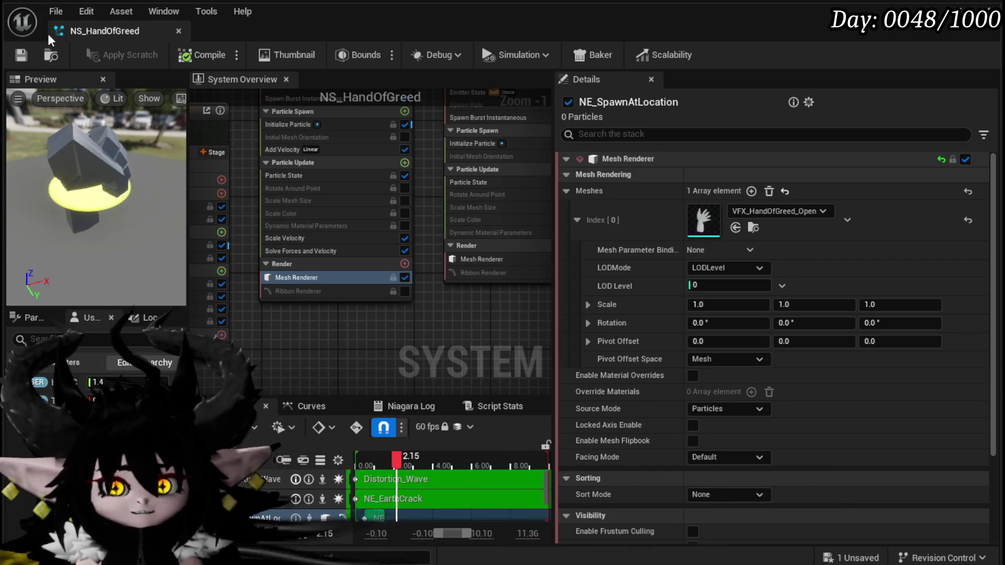
Save NS_HandOfGreed and the remaining unsaved material.
left_click(21, 54)
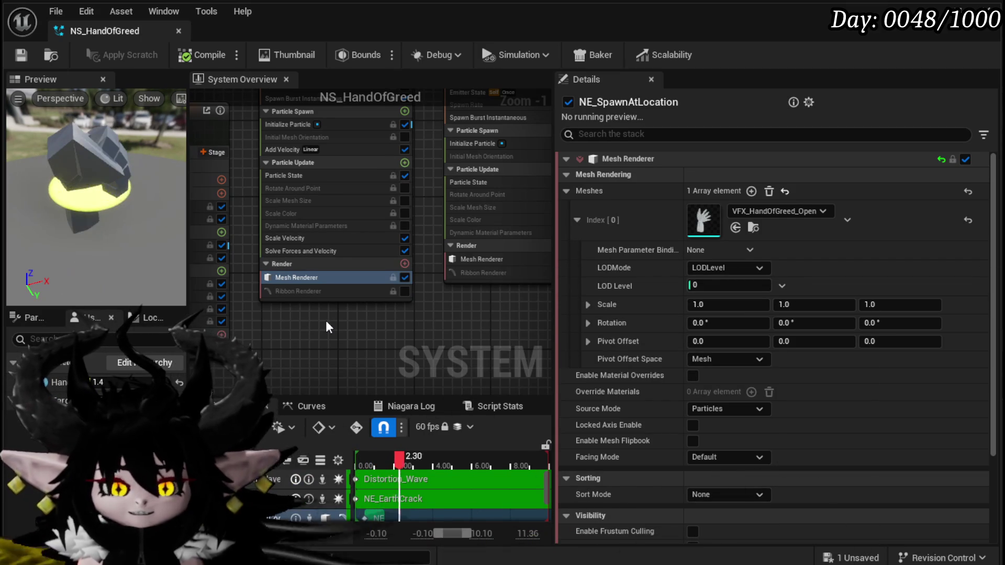
key("ctrl+s")
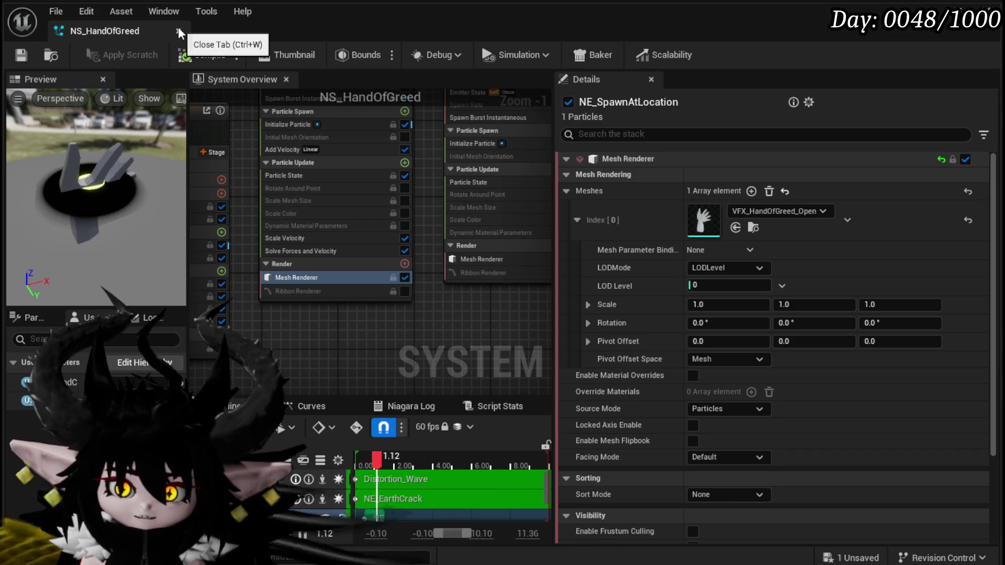
key("ctrl+s")
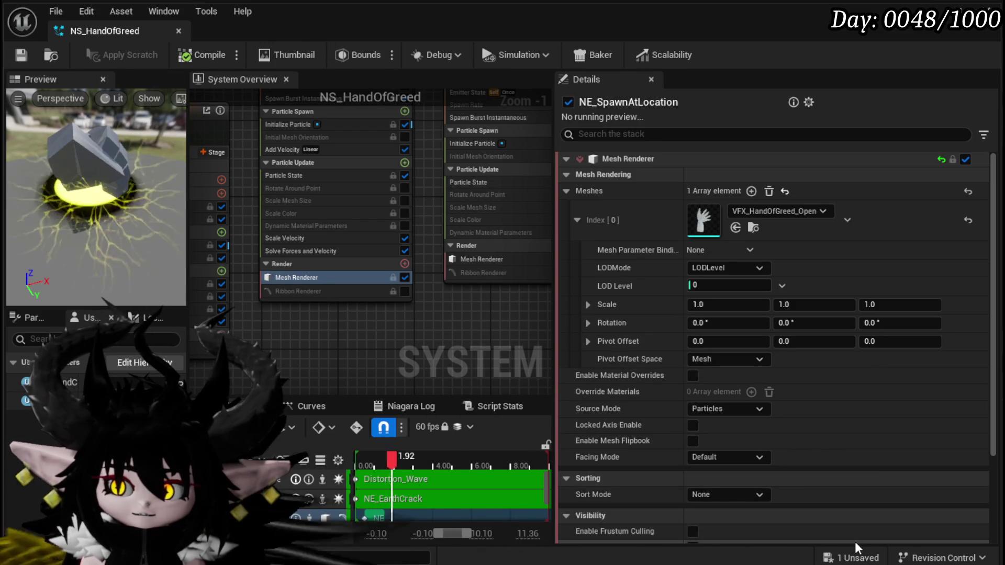
left_click(843, 559)
left_click(764, 513)
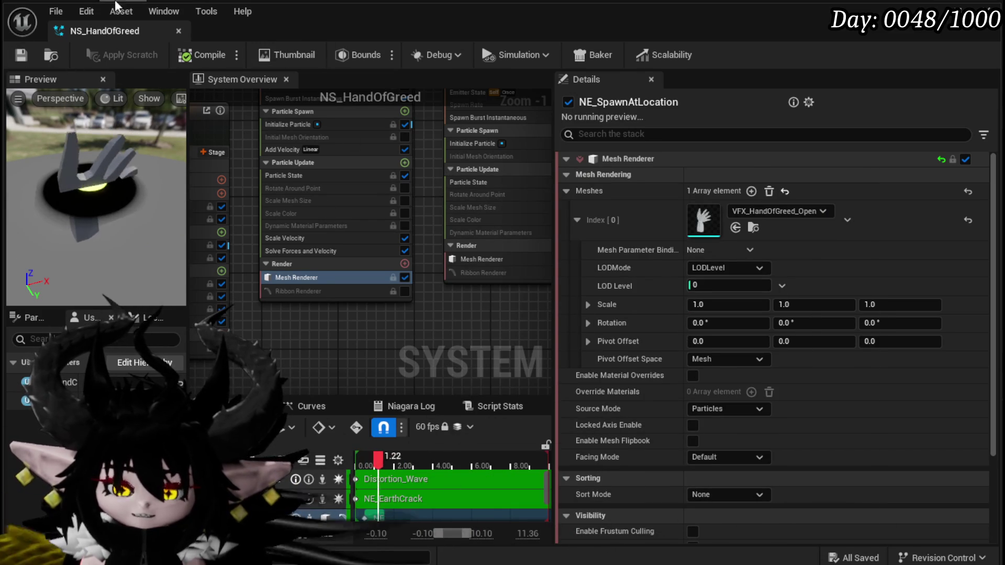
Close the Niagara editor, delete the NS_HandOfGreed actor from the level, and play again.
left_click(177, 32)
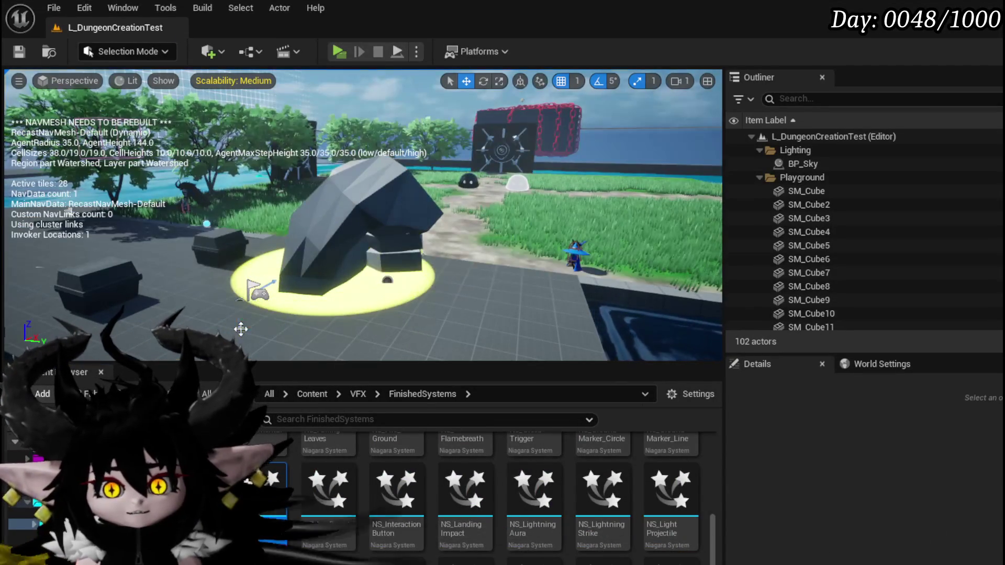
left_click(259, 291)
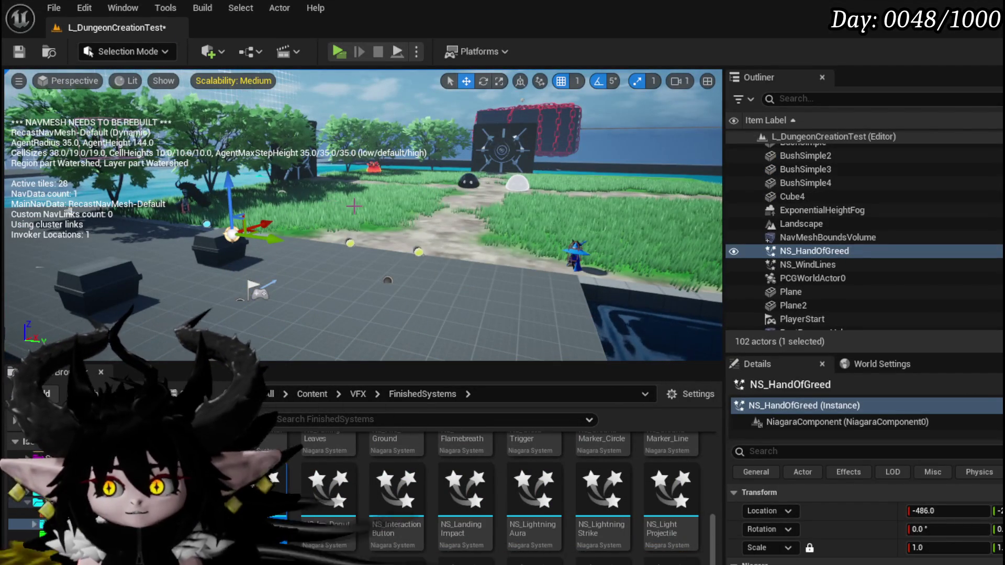
key("Delete")
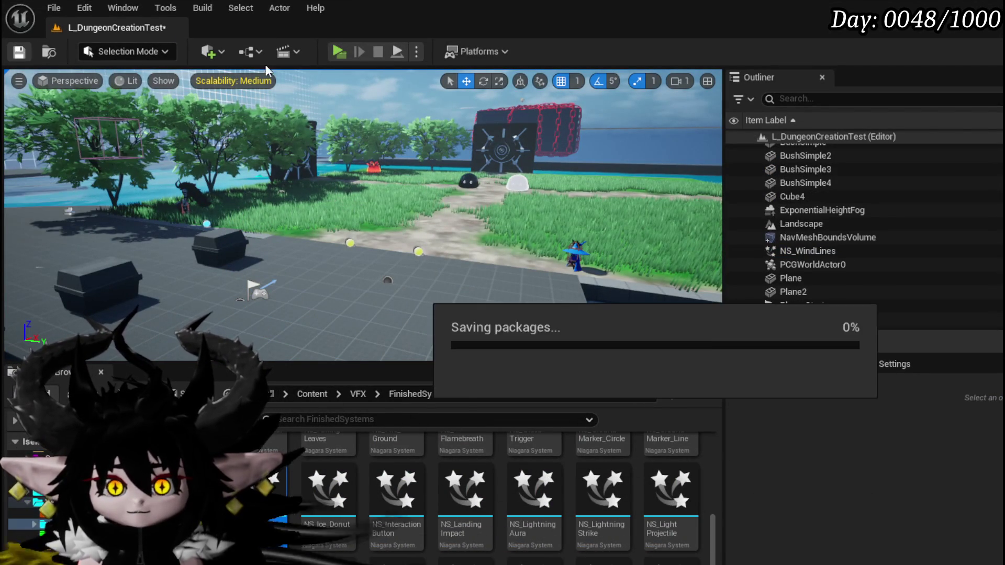
key("alt+p")
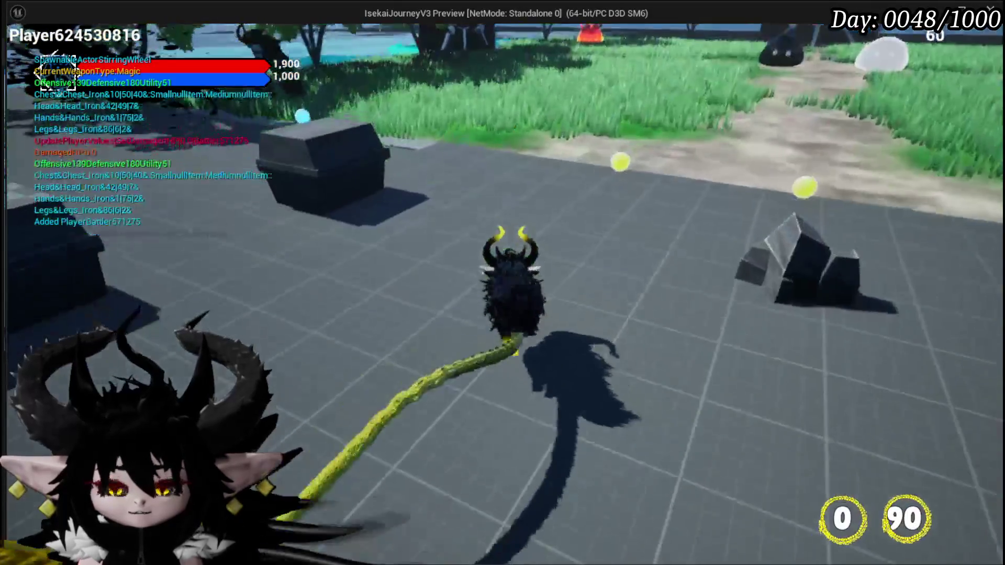
Run to the fire slime, slash it, and play the Hand of Greed card.
key("w")
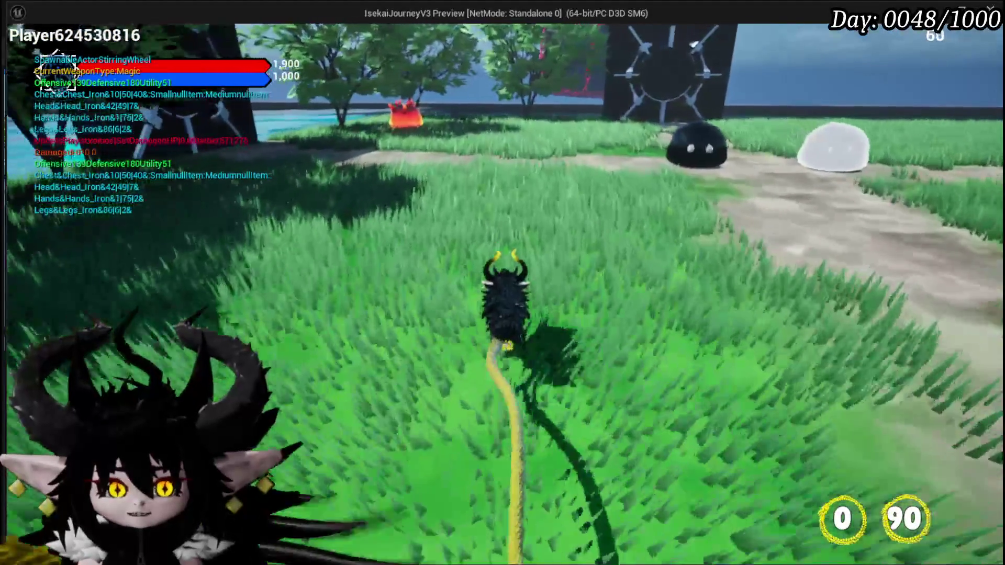
key("w")
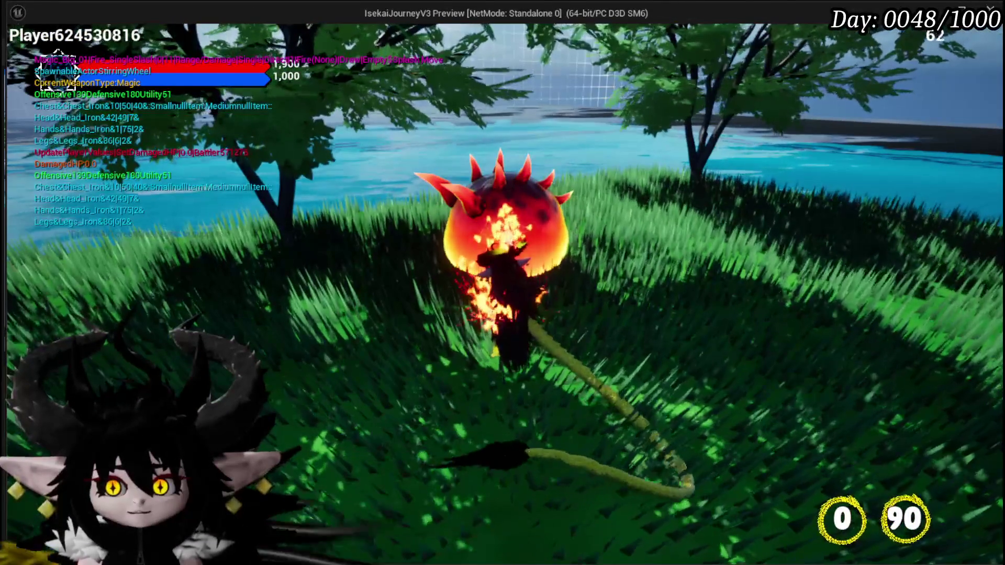
left_click(502, 283)
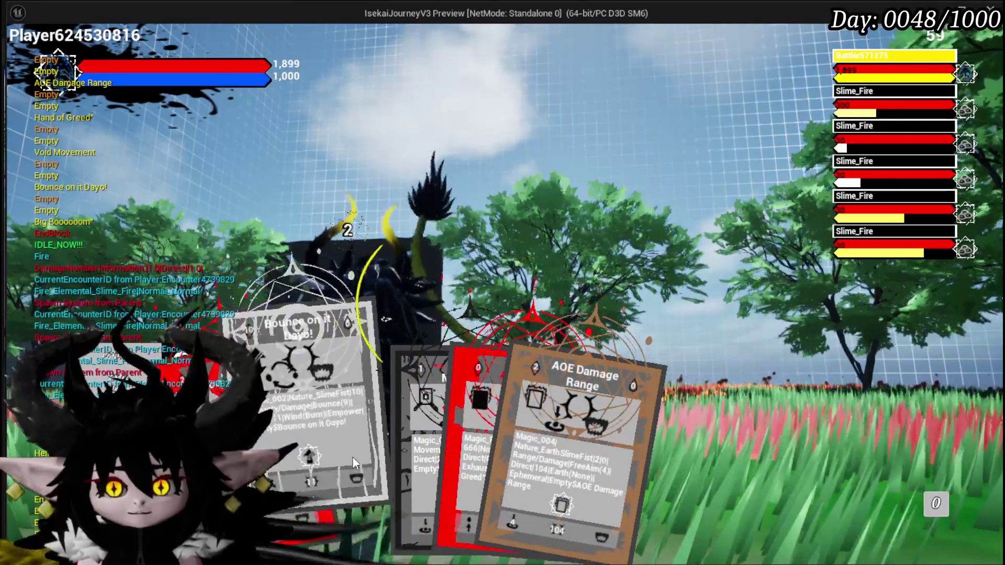
left_click(453, 460)
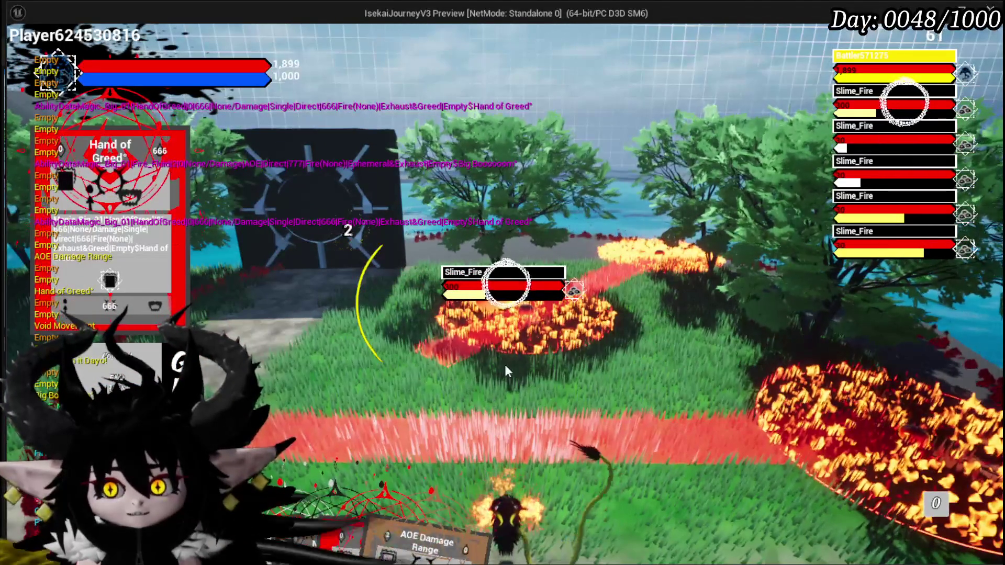
Play Void Movement and Hand of Greed again, then stop playing and save the level.
mouse_move(356, 395)
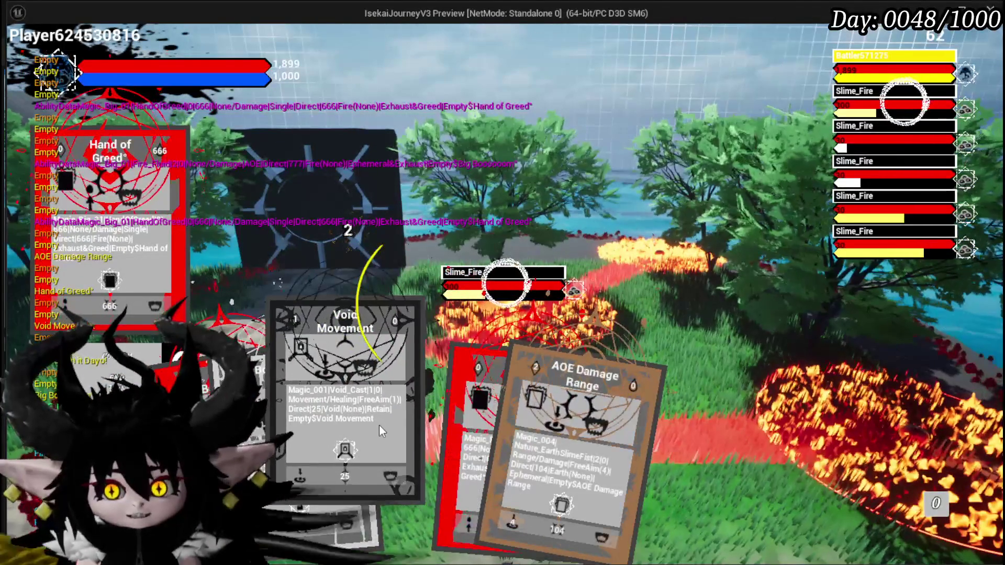
left_click(379, 425)
left_click(429, 394)
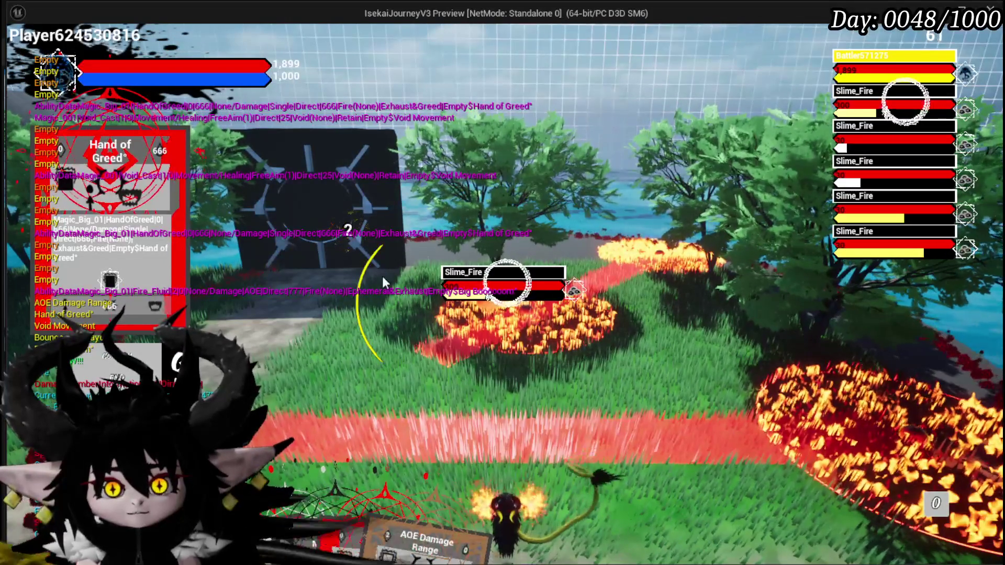
key("Escape")
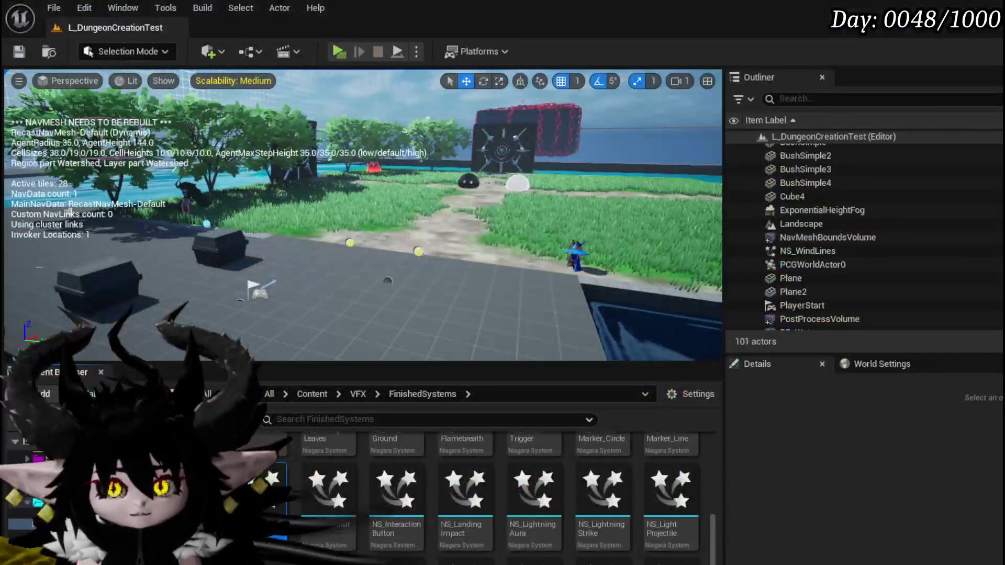
left_click(11, 55)
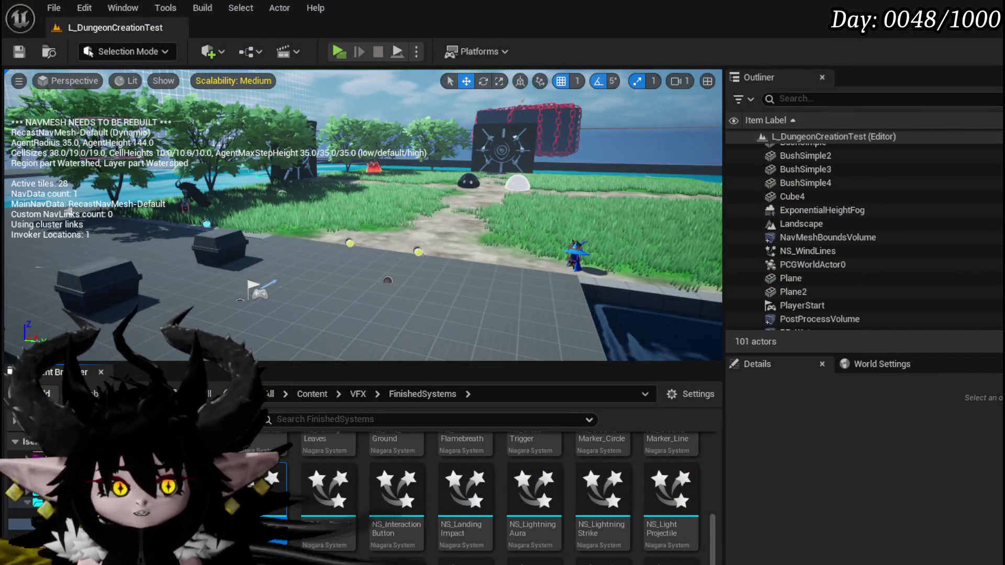
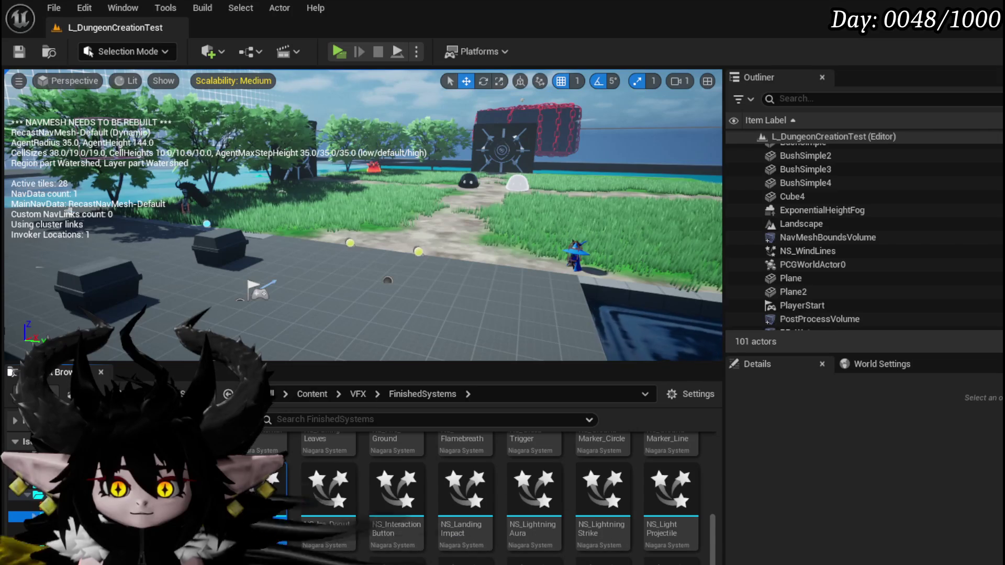
Open BP_ThirdPersonCharacter from ThirdPerson > Blueprints and pan to its large comment block.
left_click(290, 454)
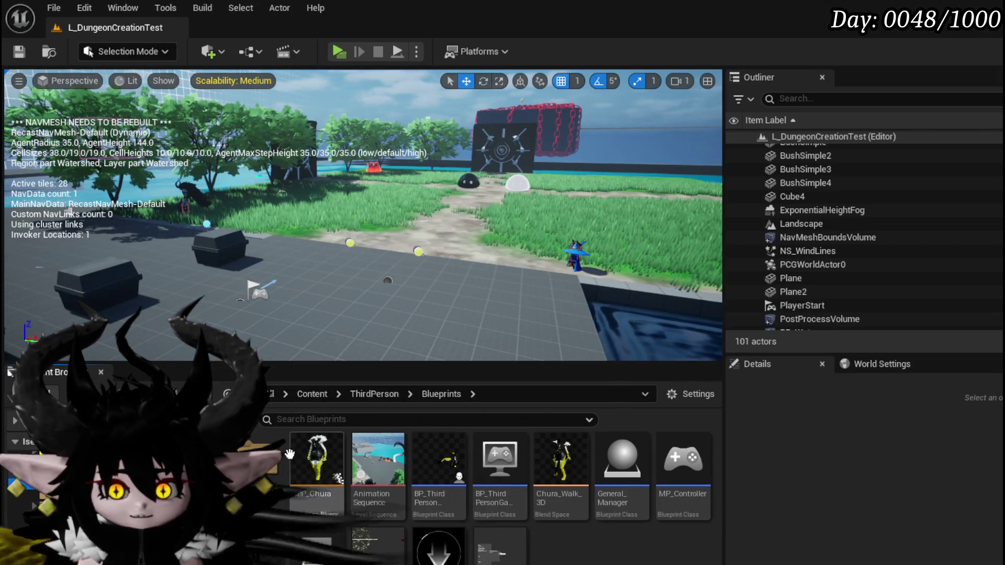
double_click(432, 472)
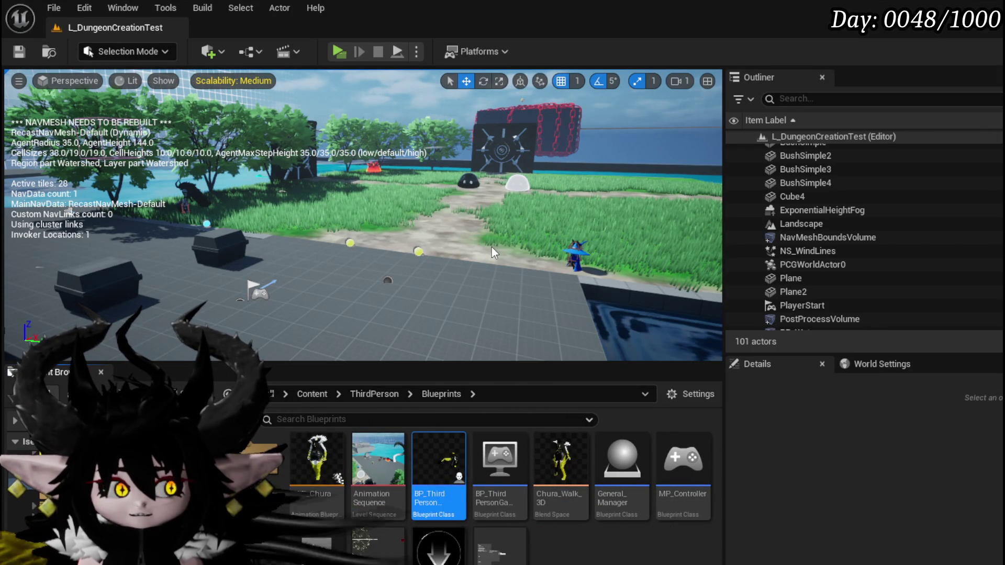
scroll(380, 311, "down", 10)
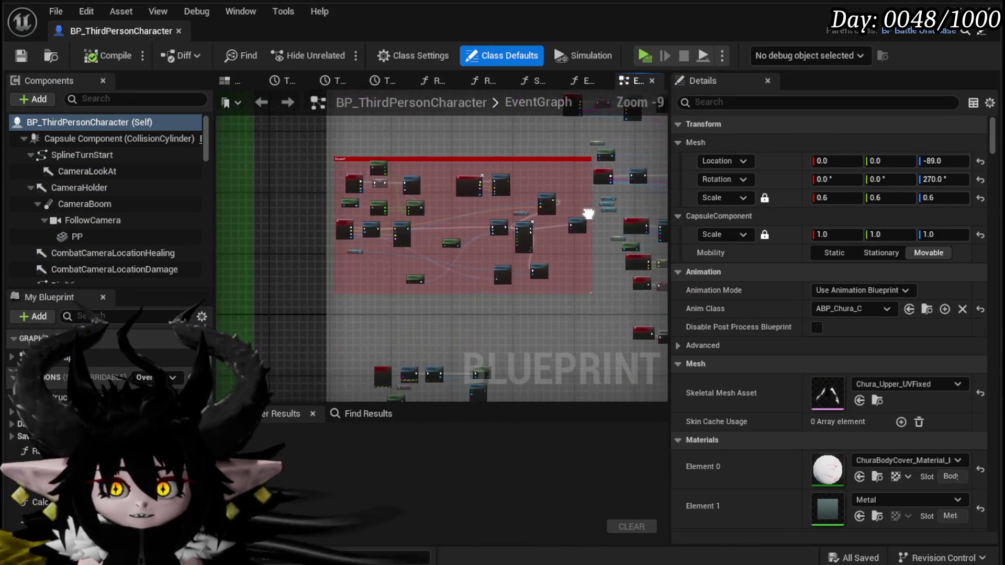
mouse_move(381, 311)
left_mouse_down()
mouse_move(341, 330)
mouse_move(419, 262)
mouse_move(587, 356)
left_mouse_up()
scroll(367, 291, "up", 11)
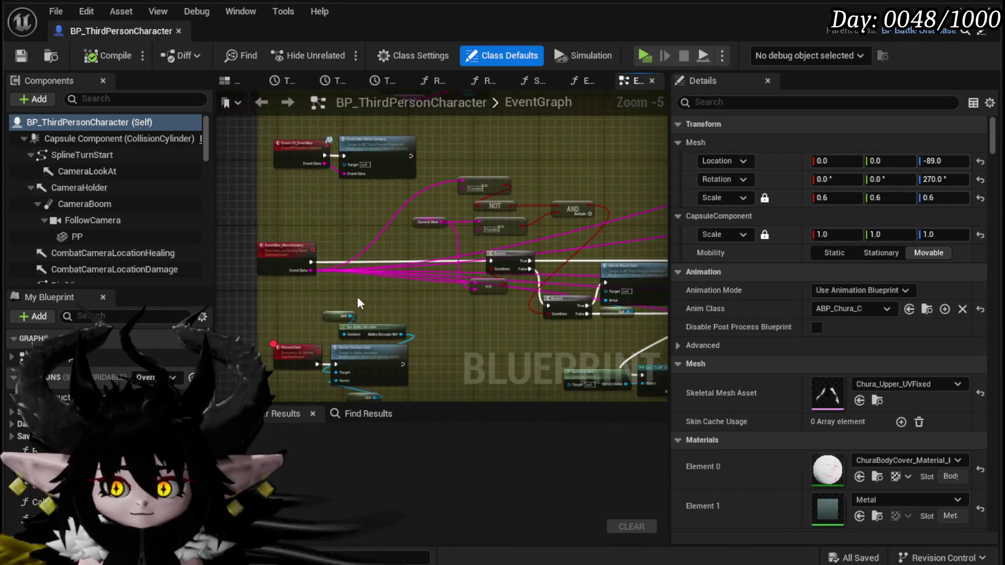
Select the EventBus_MoveCamera event and its Switch on String node with nine camera cases.
left_click_drag(366, 290, 440, 304)
left_click(282, 195)
scroll(283, 195, "down", 4)
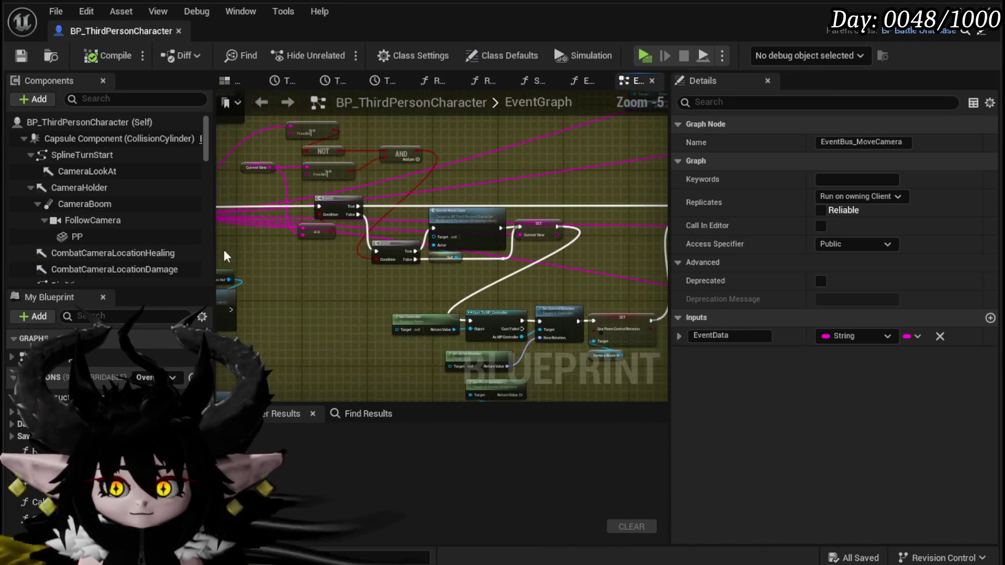
scroll(444, 317, "up", 3)
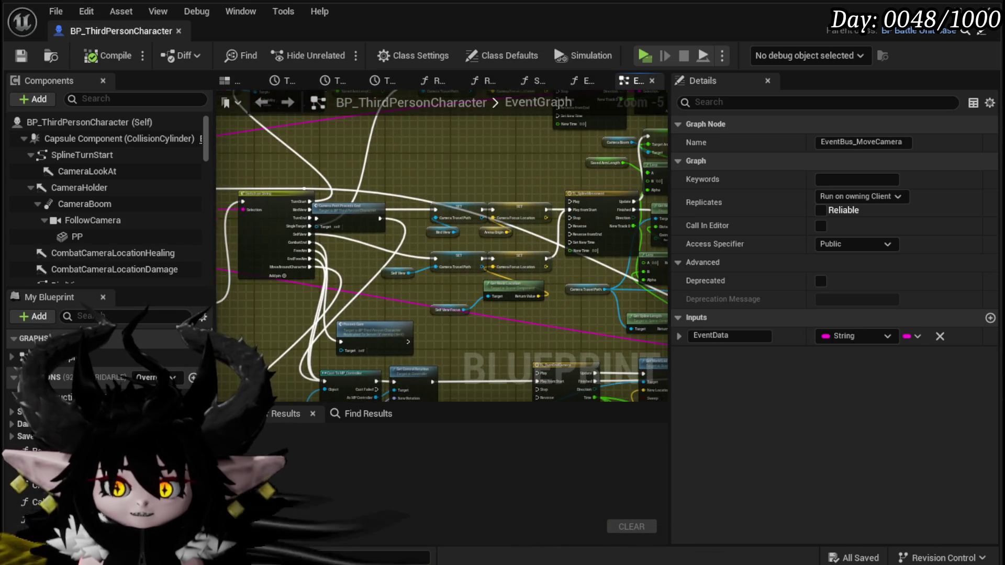
left_click(281, 298)
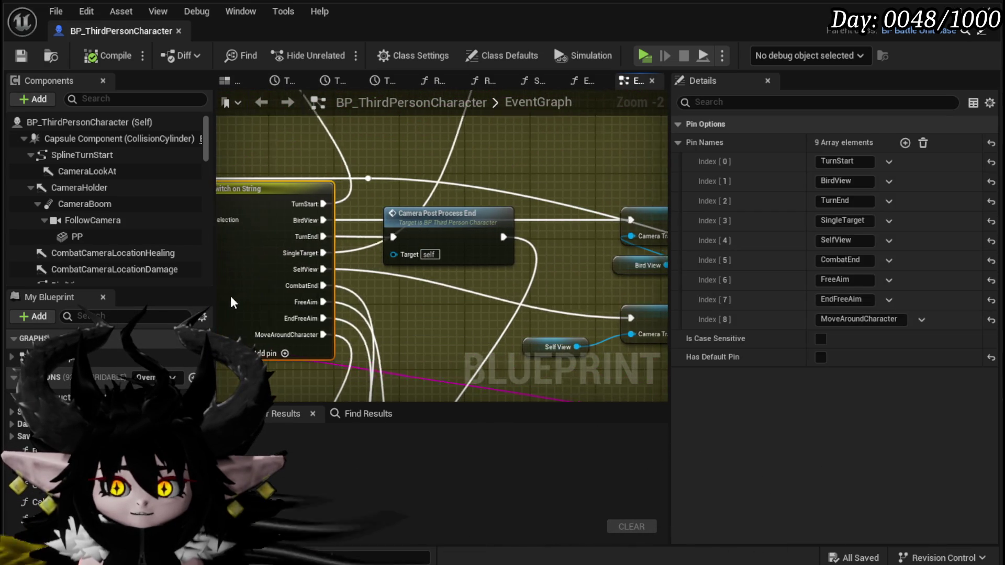
Wire a Switch on String after TL_CameraLerpMovement with TurnStart, MoveAroundCharacter and a default pin.
scroll(370, 255, "down", 3)
scroll(355, 325, "up", 2)
mouse_move(355, 325)
left_mouse_down()
mouse_move(287, 321)
mouse_move(518, 302)
mouse_move(255, 314)
left_mouse_up()
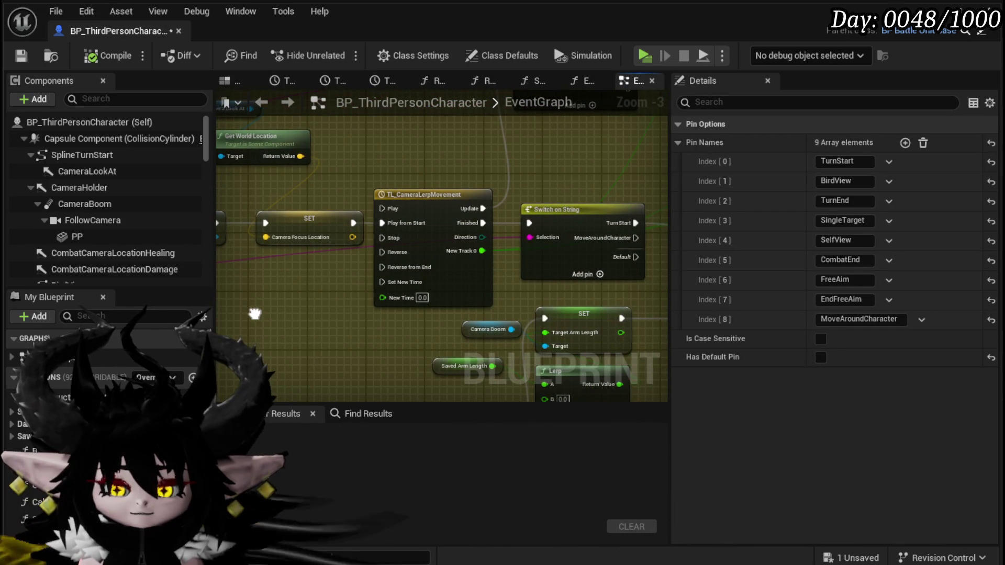
left_click_drag(582, 306, 755, 245)
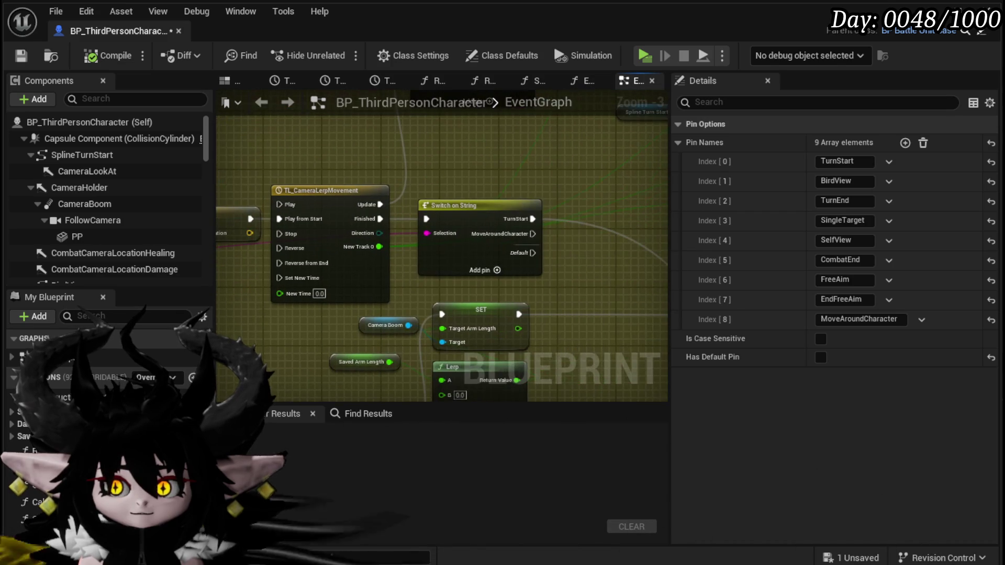
mouse_move(314, 315)
left_mouse_down()
mouse_move(285, 303)
mouse_move(441, 213)
left_mouse_up()
mouse_move(332, 260)
left_mouse_down()
mouse_move(359, 264)
mouse_move(430, 157)
mouse_move(579, 176)
mouse_move(329, 285)
mouse_move(350, 308)
left_mouse_up()
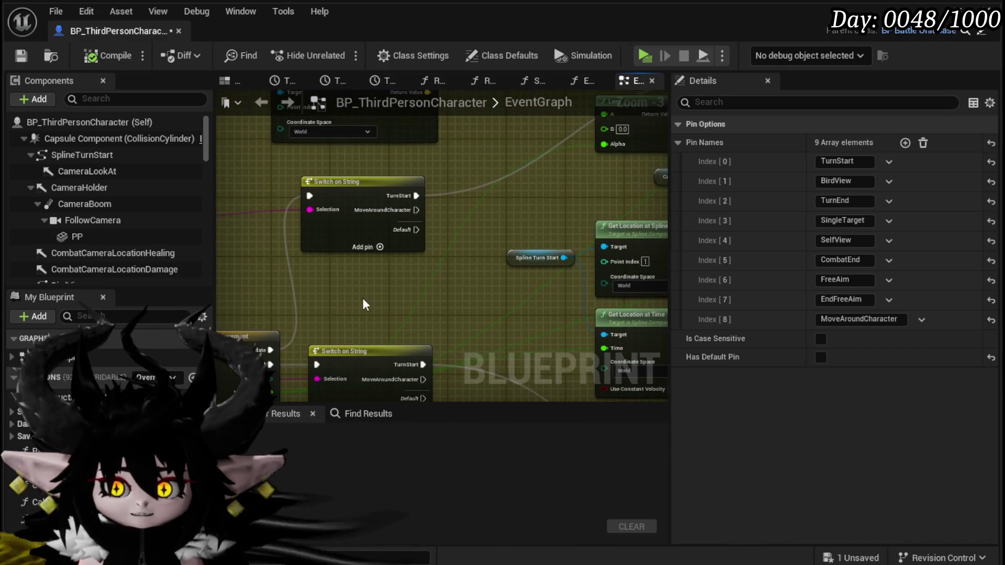
mouse_move(417, 291)
left_mouse_down()
mouse_move(431, 220)
mouse_move(375, 286)
left_mouse_up()
mouse_move(238, 361)
left_mouse_down()
mouse_move(264, 356)
mouse_move(576, 170)
mouse_move(699, 195)
mouse_move(386, 160)
left_mouse_up()
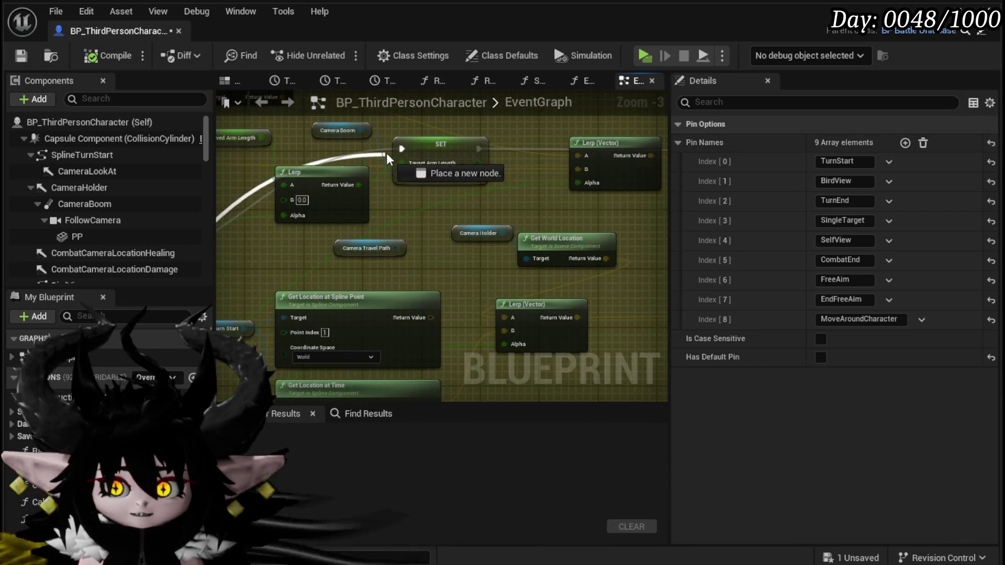
scroll(469, 204, "down", 1)
left_click_drag(470, 204, 276, 174)
mouse_move(399, 168)
left_mouse_down()
mouse_move(400, 281)
mouse_move(356, 296)
mouse_move(464, 298)
left_mouse_up()
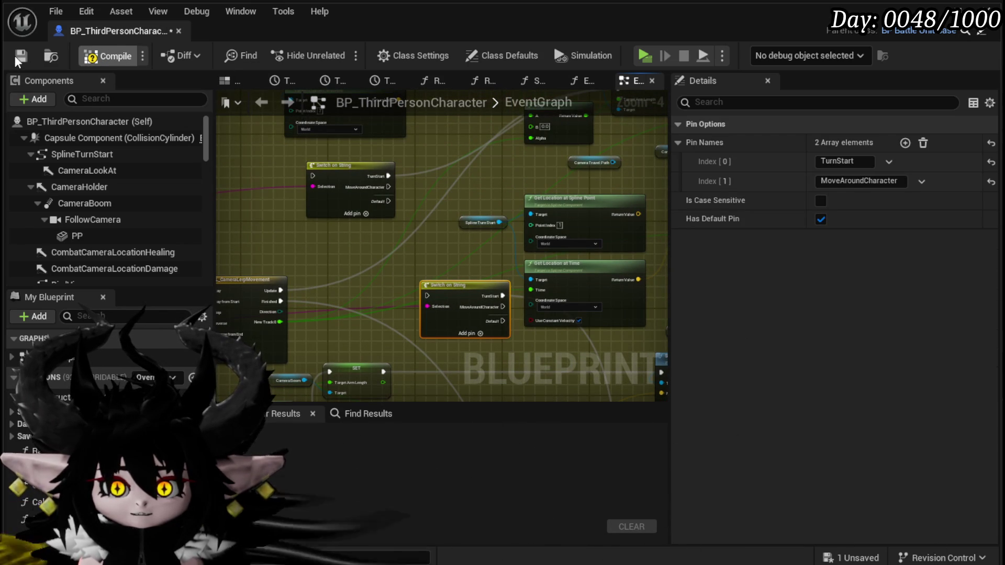
Add a reroute point to tidy the execution wire, then compile and save BP_ThirdPersonCharacter.
left_click(107, 56)
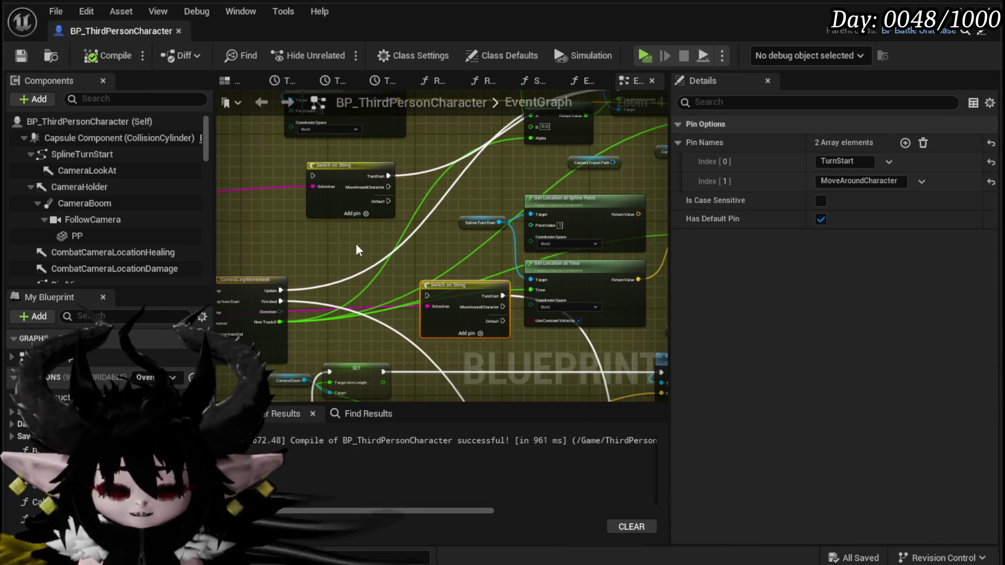
double_click(394, 316)
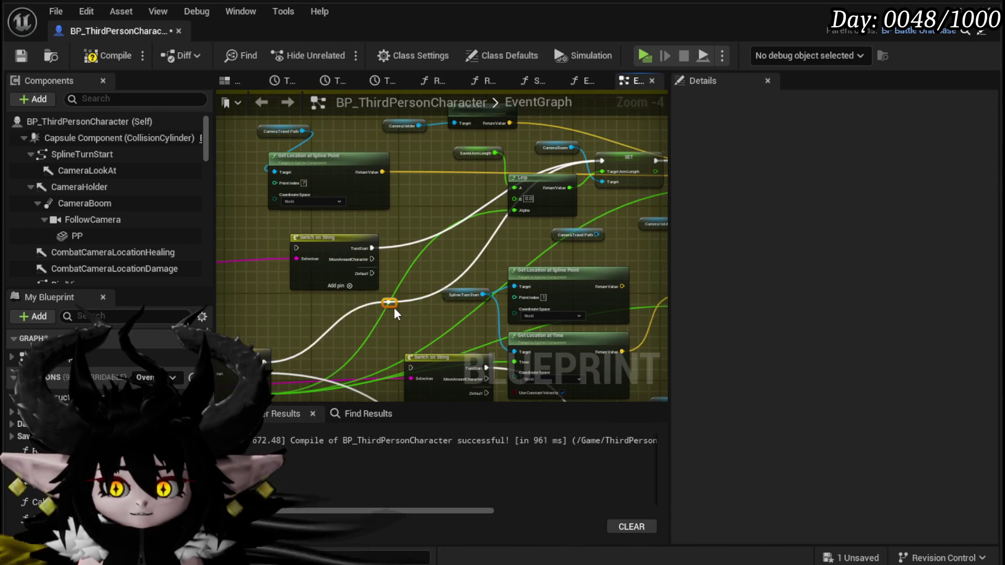
left_click_drag(387, 180, 416, 168)
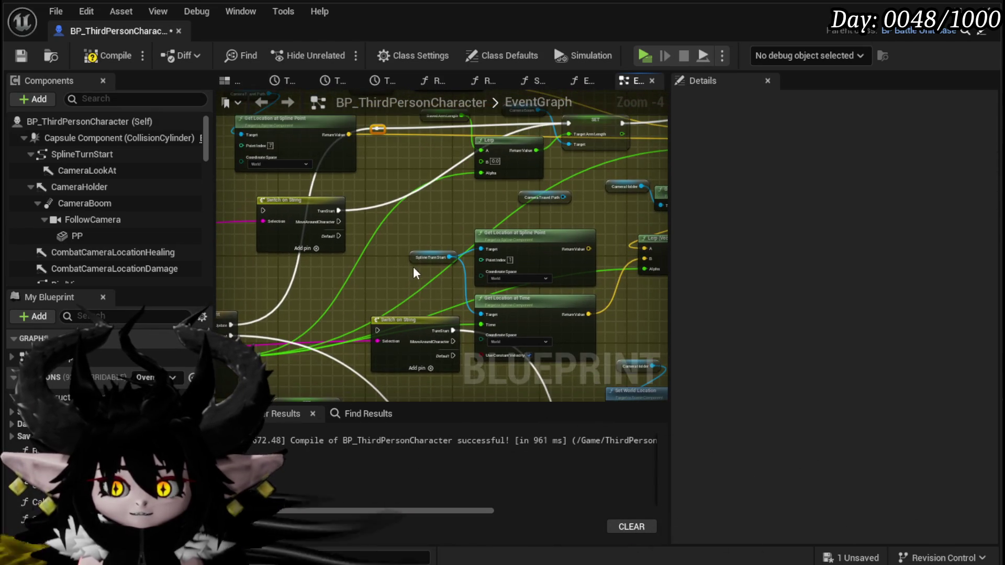
left_click(428, 365)
left_click_drag(367, 293, 217, 157)
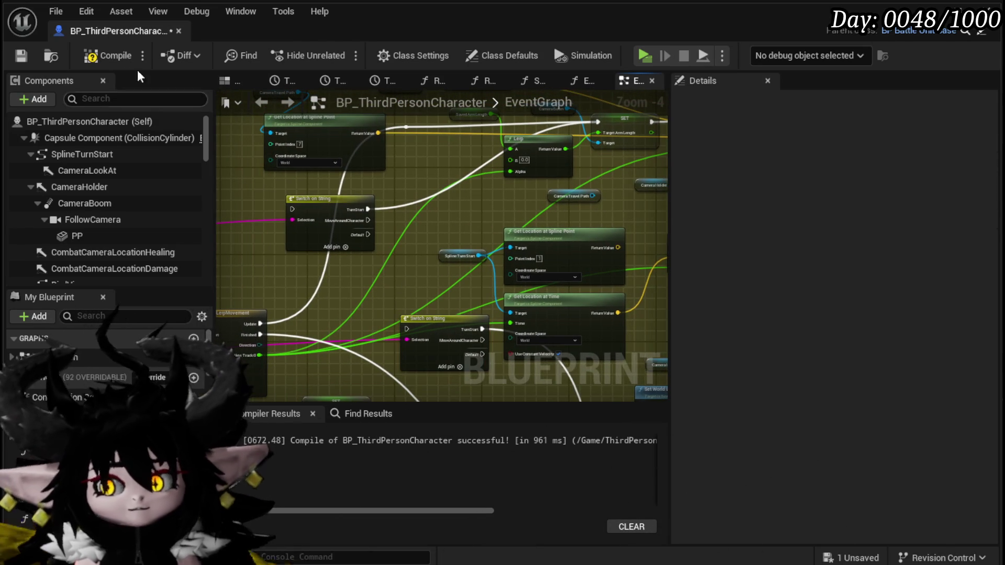
left_click(94, 56)
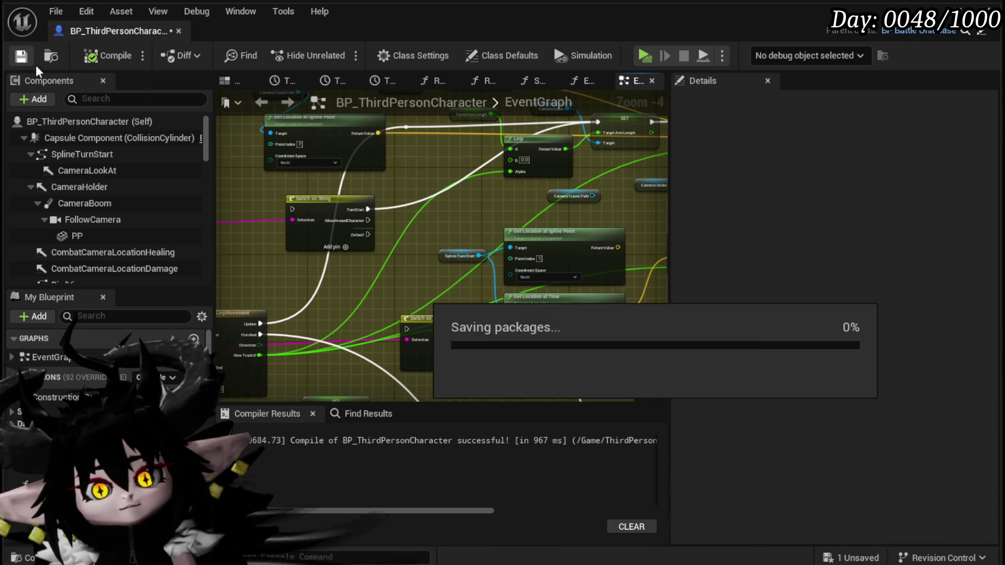
Review the Lerp (Vector), Timeline, Switch on String and Set World Location nodes across the EventGraph.
left_click_drag(384, 245, 220, 253)
mouse_move(386, 224)
left_mouse_down()
mouse_move(588, 238)
mouse_move(410, 227)
mouse_move(579, 189)
left_mouse_up()
scroll(588, 238, "down", 1)
mouse_move(341, 206)
left_mouse_down()
mouse_move(372, 166)
mouse_move(412, 161)
mouse_move(430, 120)
mouse_move(415, 200)
mouse_move(361, 225)
mouse_move(308, 232)
left_mouse_up()
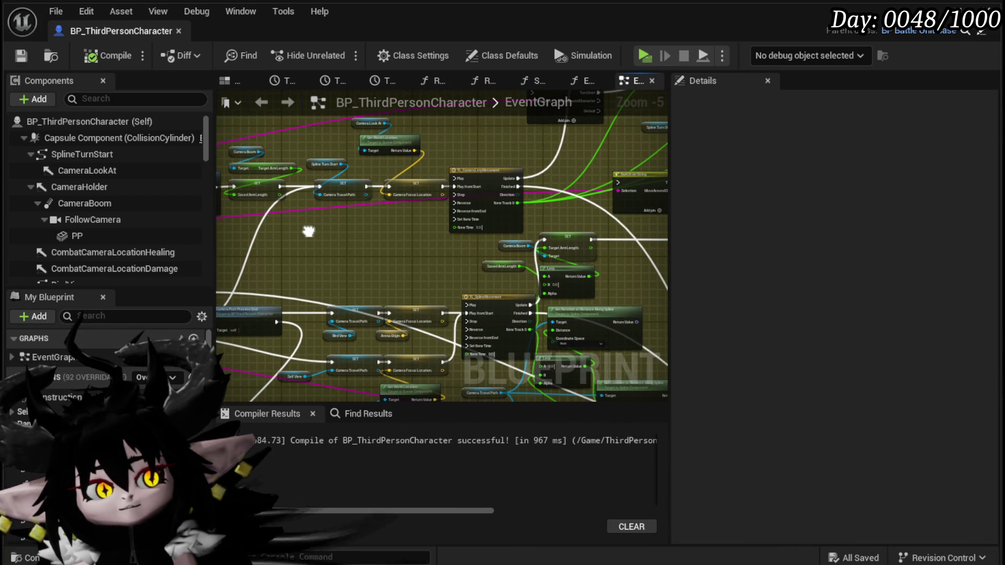
left_click_drag(309, 232, 248, 246)
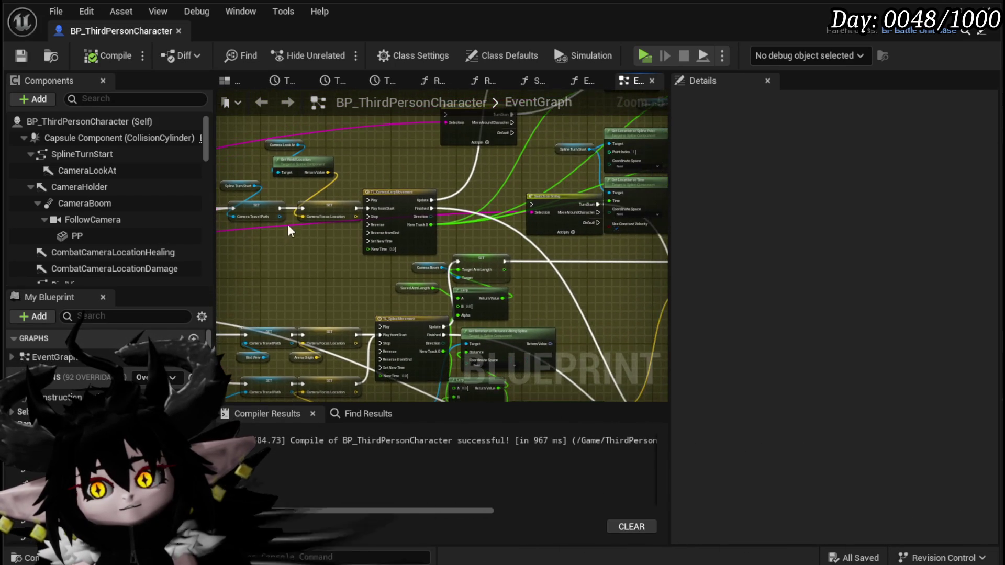
left_click_drag(428, 232, 293, 212)
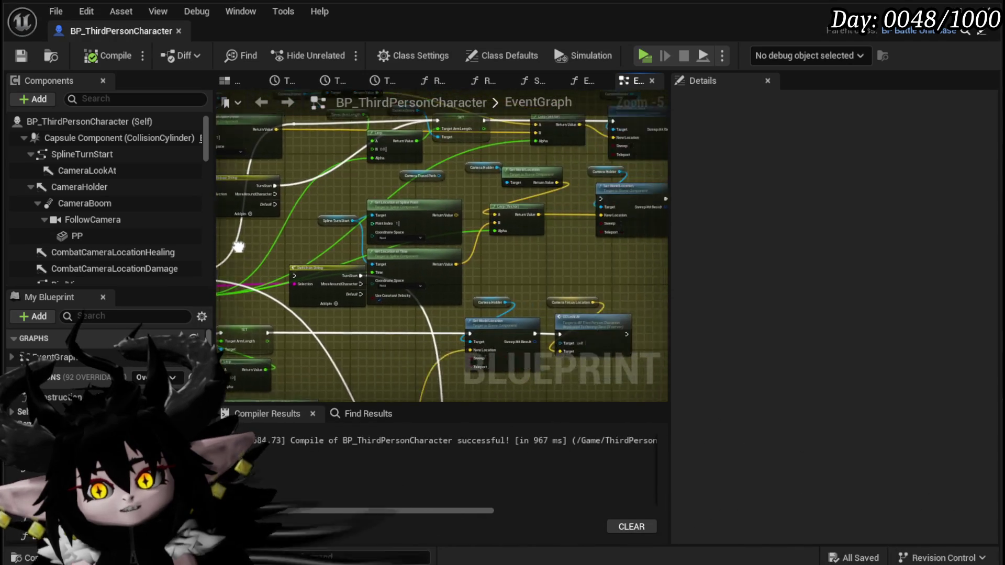
left_click_drag(474, 299, 401, 282)
scroll(400, 282, "down", 10)
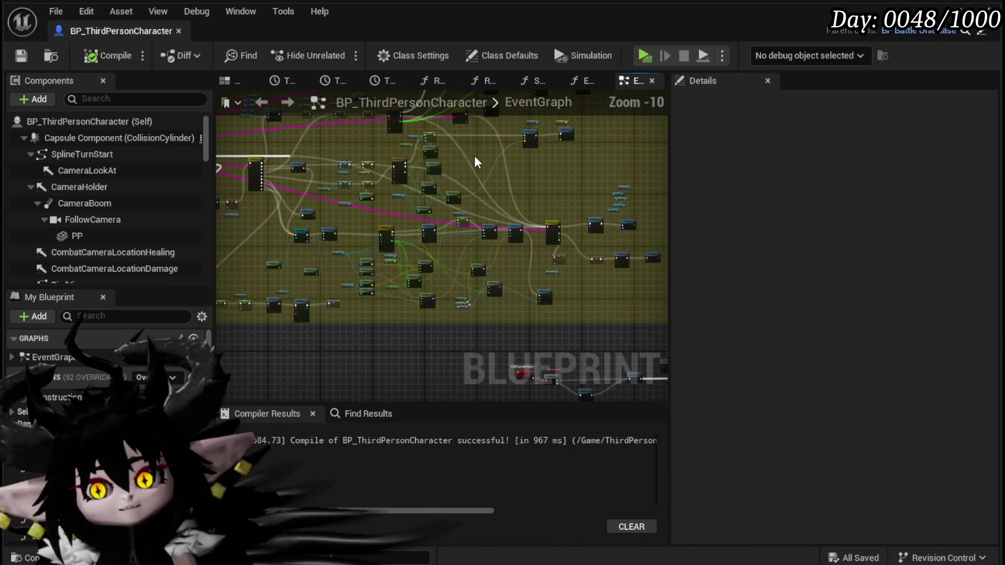
scroll(409, 253, "up", 4)
mouse_move(408, 253)
left_mouse_down()
mouse_move(282, 303)
mouse_move(274, 218)
mouse_move(357, 206)
mouse_move(277, 211)
left_mouse_up()
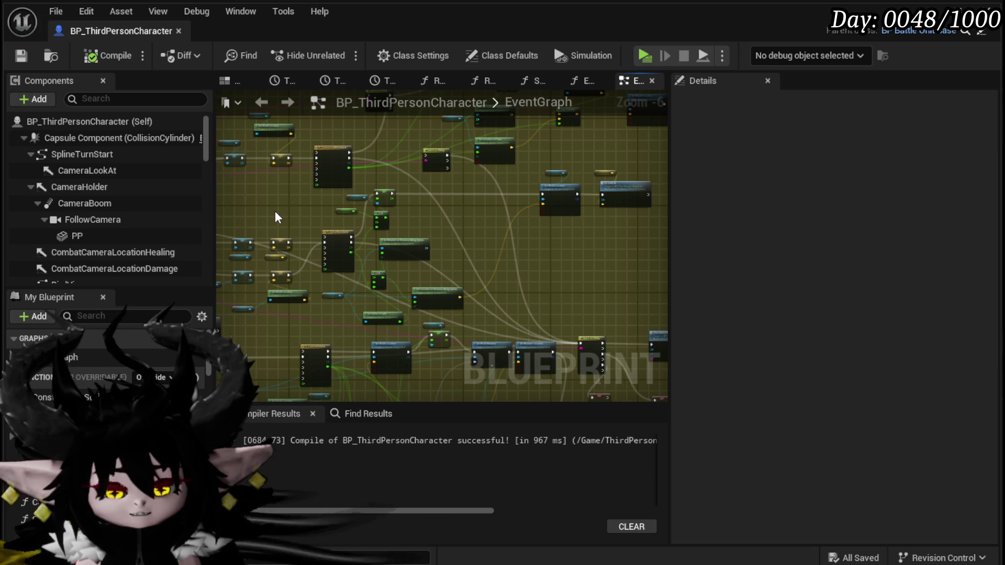
Select the FollowCamera component and view the camera splines in the blueprint's 3D preview.
left_click(120, 220)
left_click(230, 80)
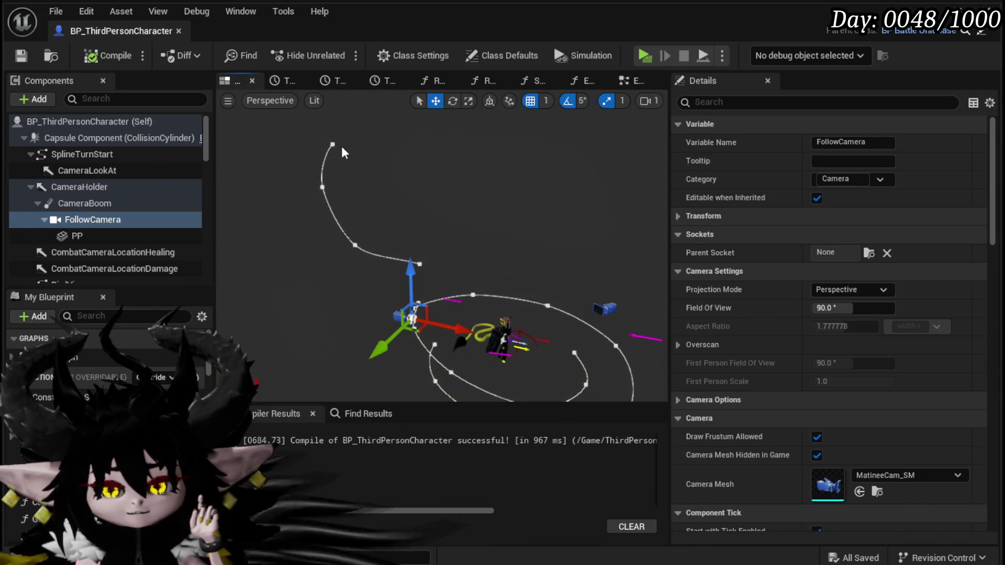
scroll(439, 257, "down", 3)
left_click_drag(439, 257, 401, 95)
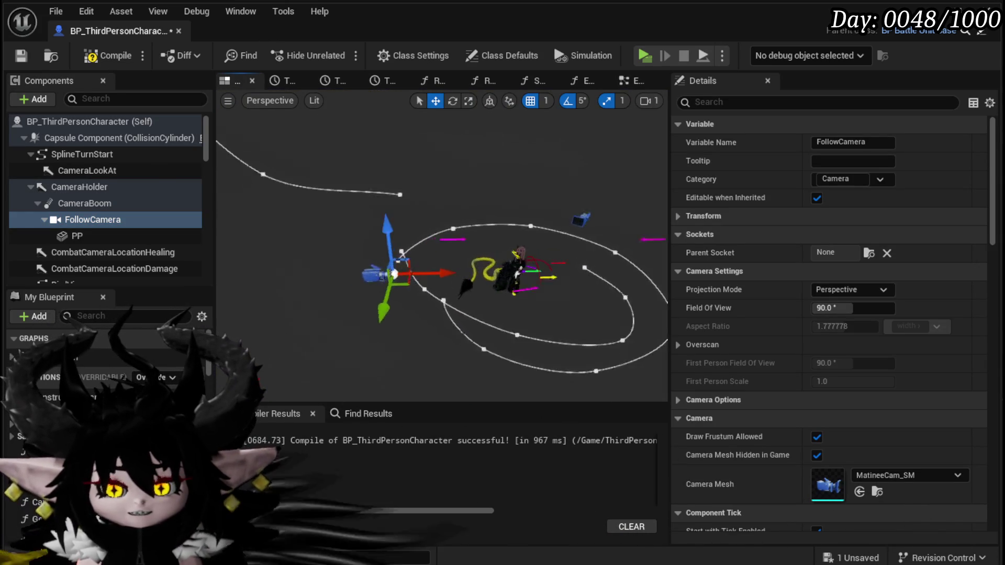
scroll(457, 300, "down", 2)
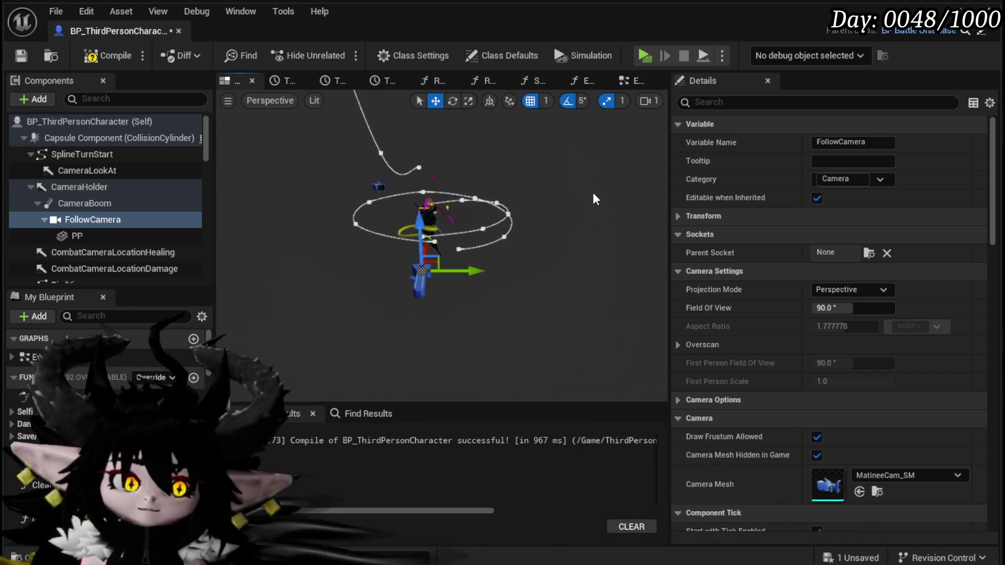
Compile the character blueprint and orbit around the camera spline from several sides.
left_click(79, 55)
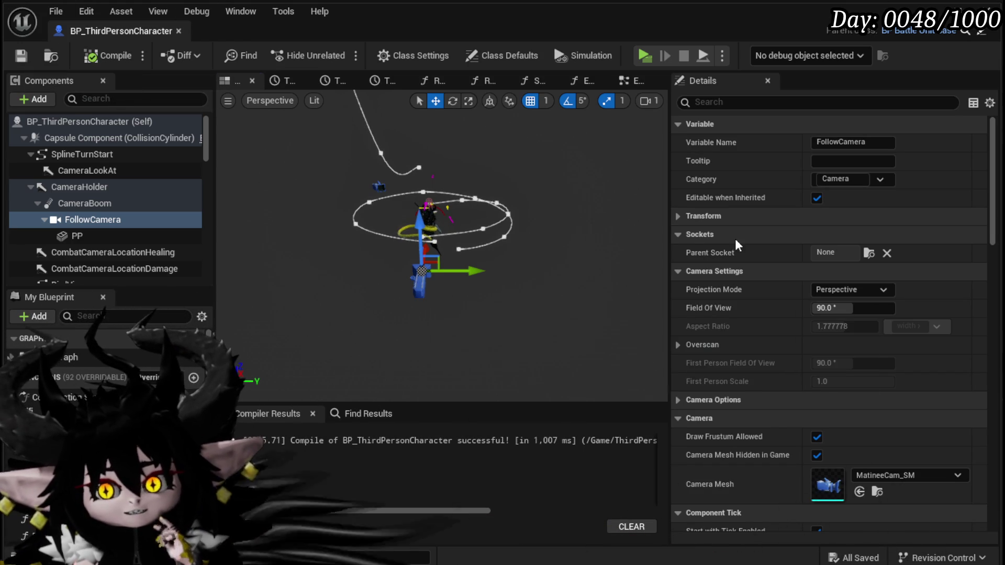
left_click_drag(498, 160, 555, 152)
mouse_move(474, 201)
left_mouse_down()
mouse_move(461, 202)
mouse_move(474, 201)
left_mouse_up()
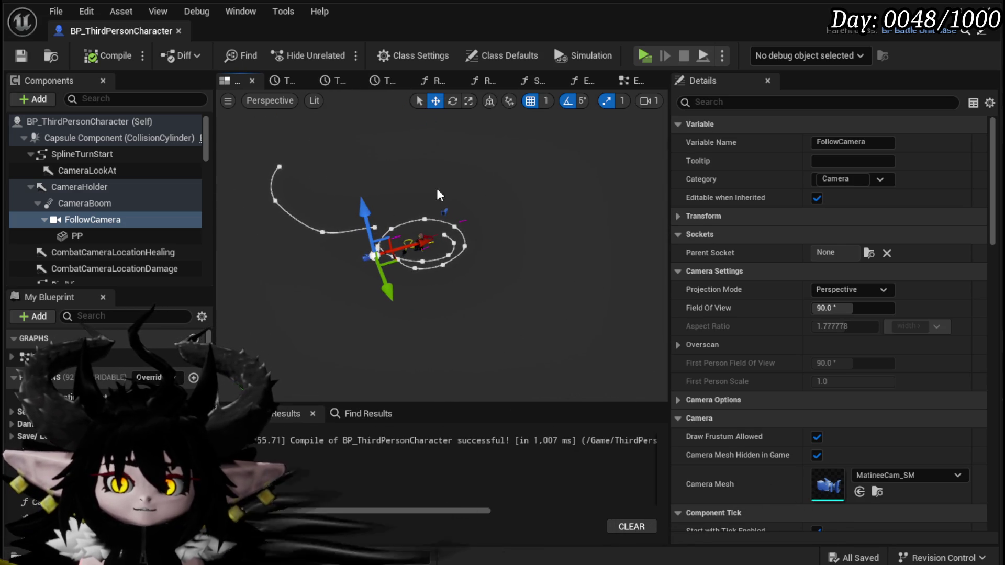
mouse_move(426, 232)
left_mouse_down()
mouse_move(450, 222)
mouse_move(438, 215)
mouse_move(432, 228)
left_mouse_up()
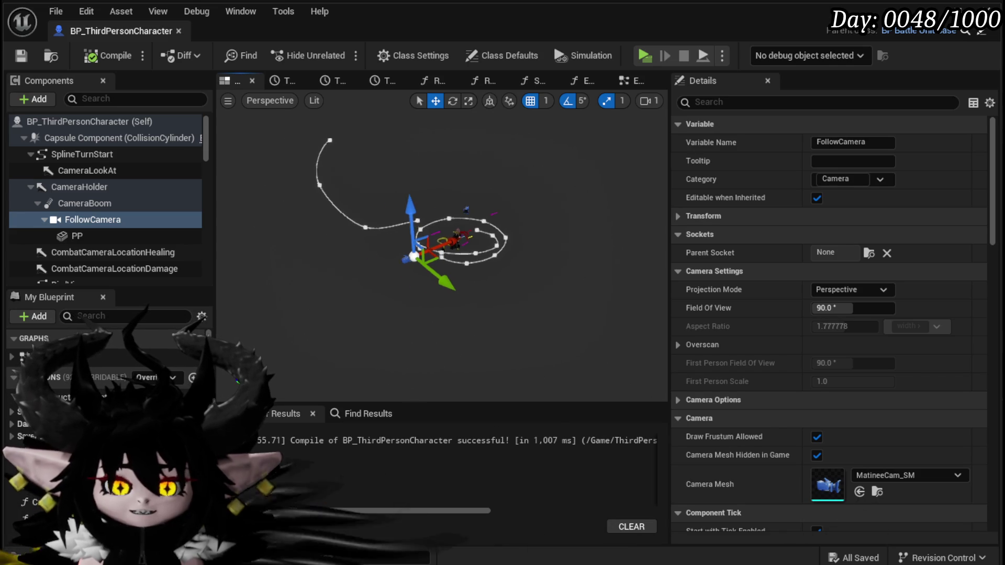
left_click_drag(292, 152, 277, 152)
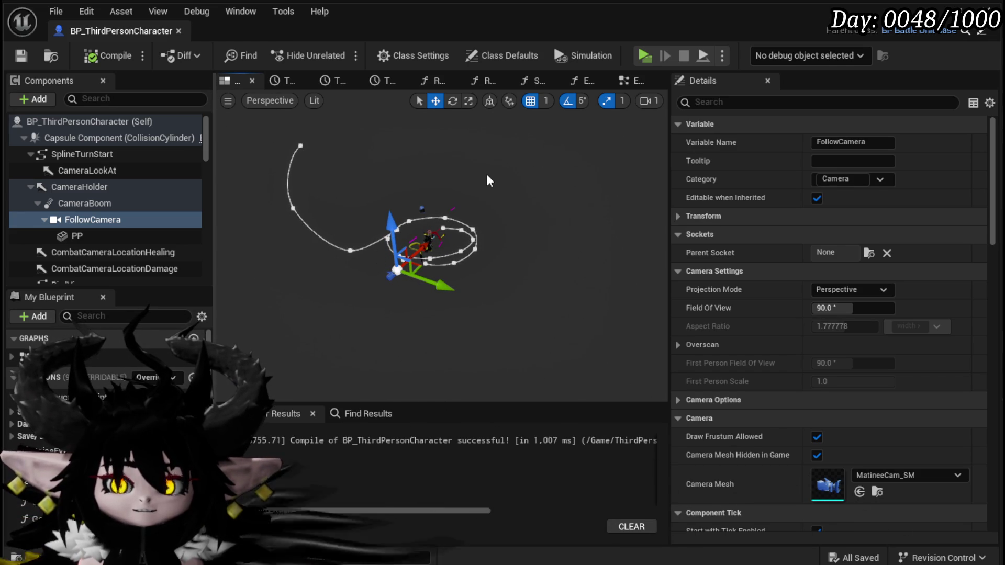
mouse_move(398, 236)
left_mouse_down()
mouse_move(367, 238)
mouse_move(416, 239)
left_mouse_up()
Save the blueprint and start a play-test, turning the game camera around the character.
key("ctrl+s")
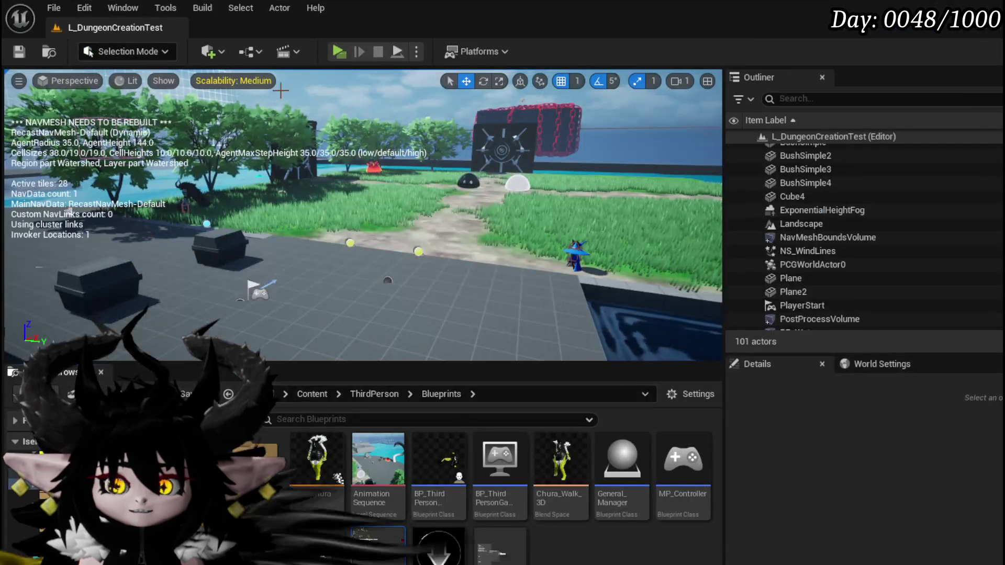
left_click(338, 52)
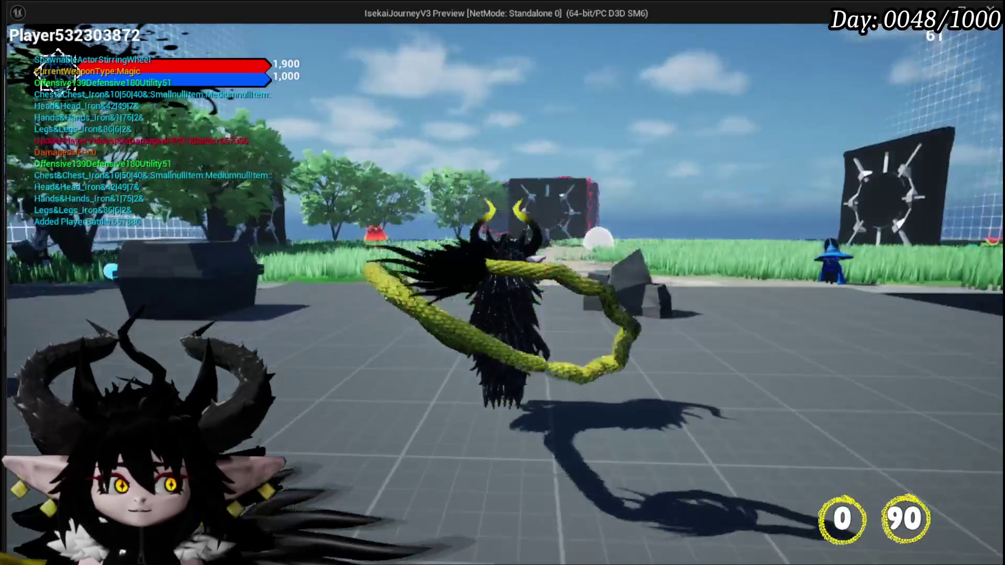
key("s")
key("w")
key("Escape")
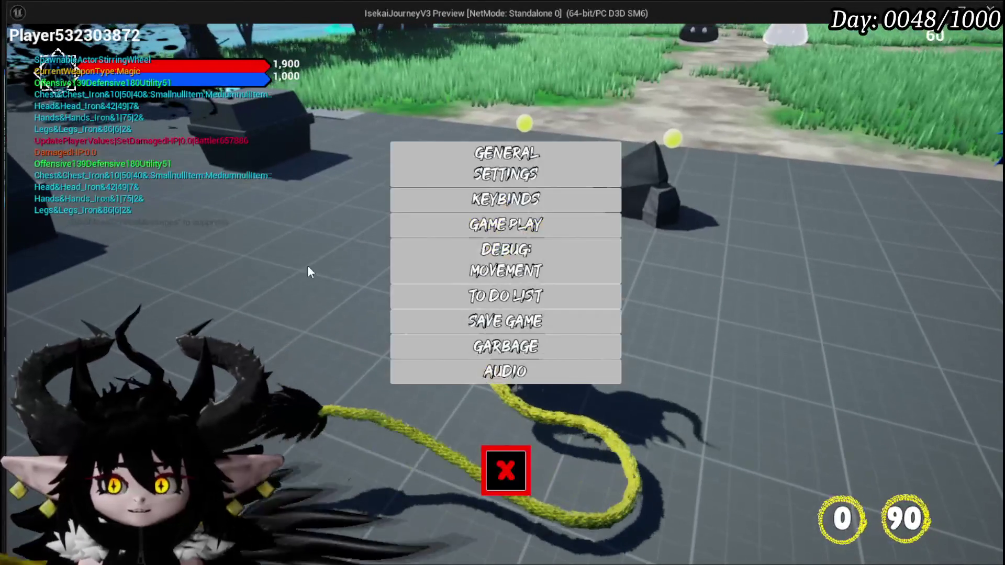
Add 'Pre Position Cameras For Combat Location Blend View' as a new to-do list entry.
left_click(429, 295)
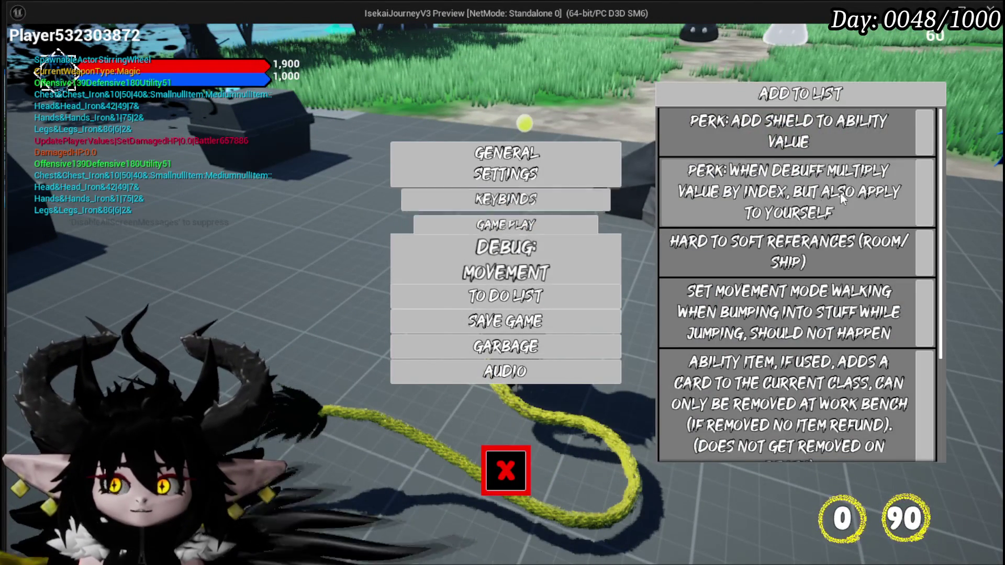
left_click(828, 97)
scroll(763, 429, "down", 5)
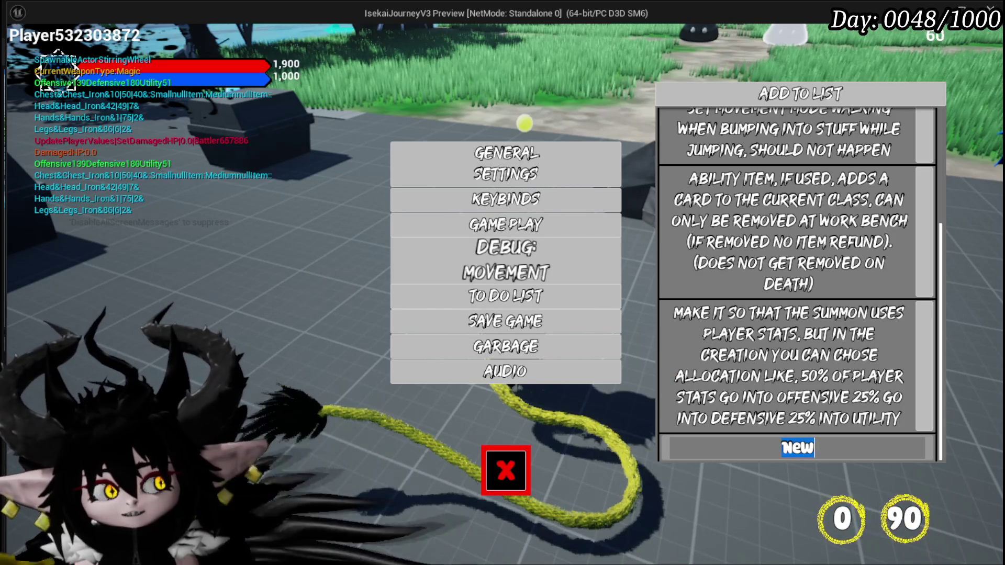
type("pre pos")
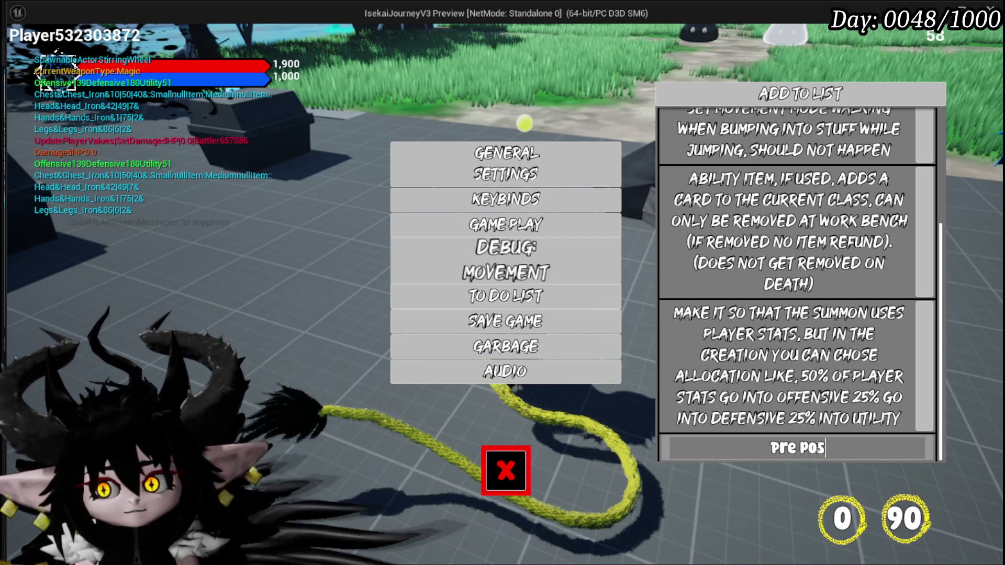
type("ition Camere")
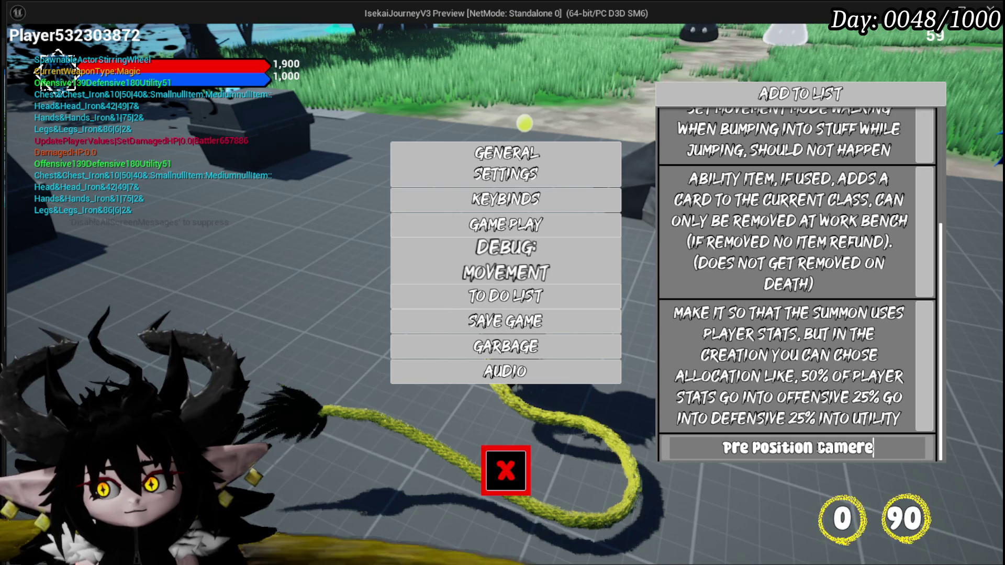
key("BackSpace")
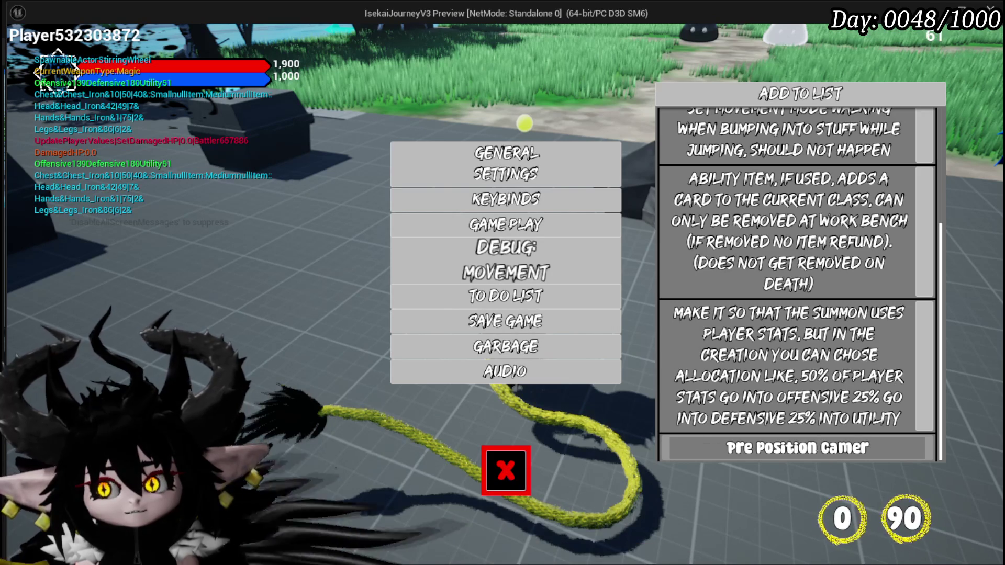
type("For ")
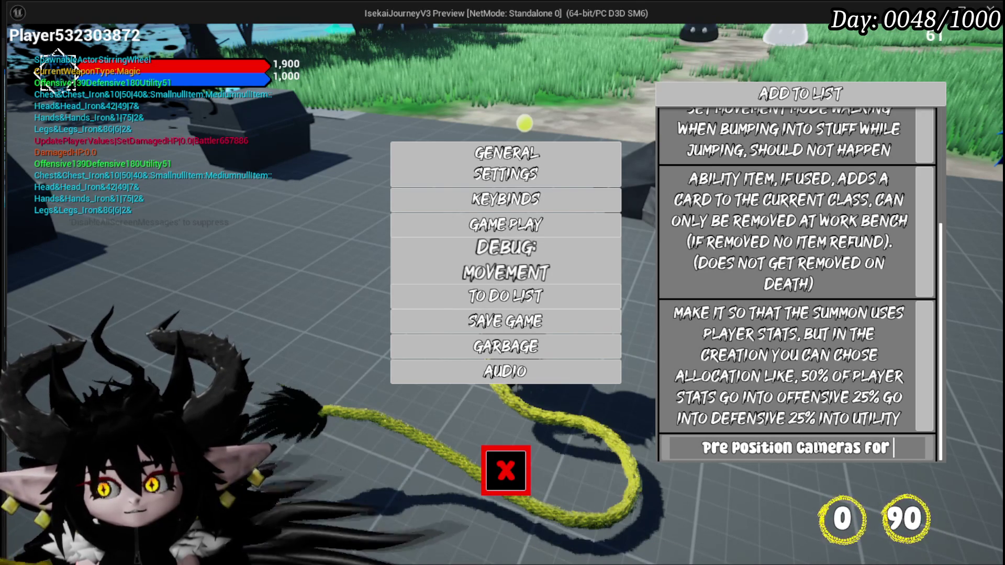
type("Com")
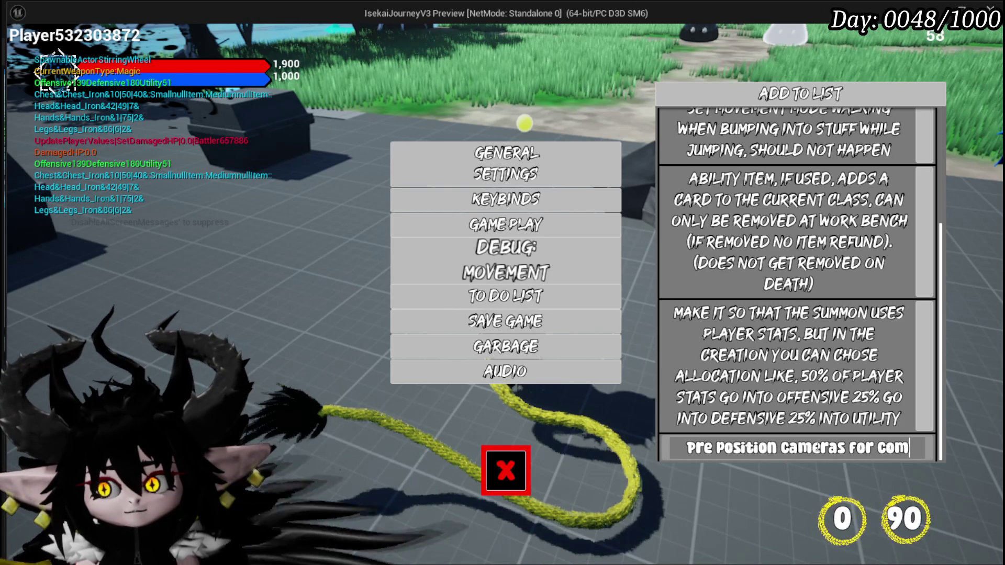
type(" Locati")
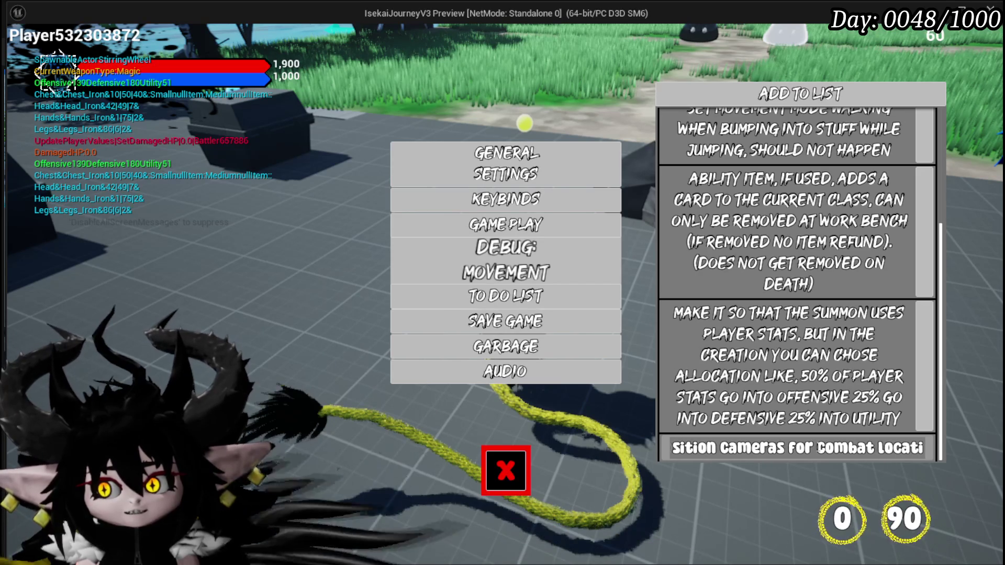
type("nd Vi")
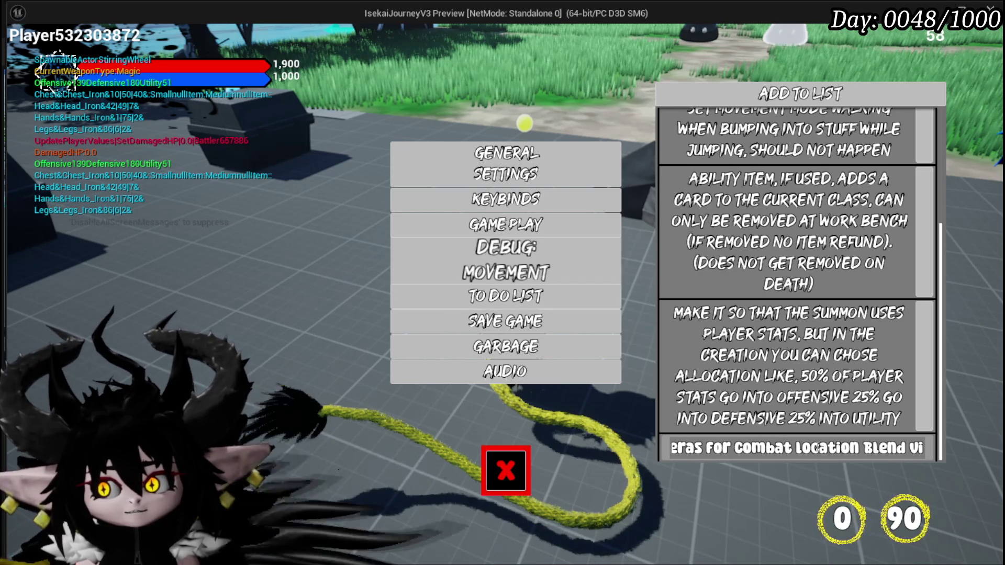
type(".")
key("Return")
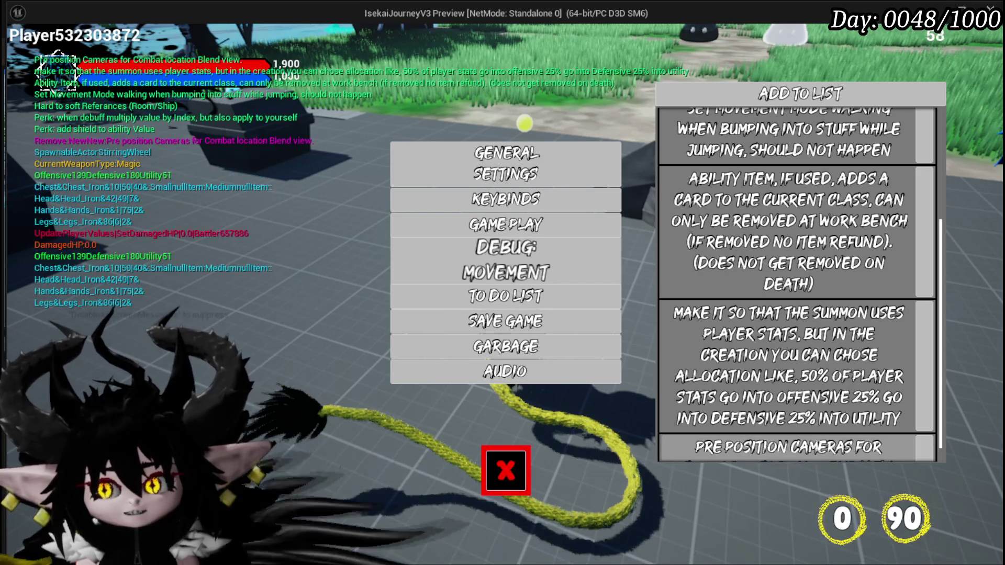
Remove the summon player-stats and Ability Item tasks from the to-do list and resume play.
scroll(900, 332, "down", 1)
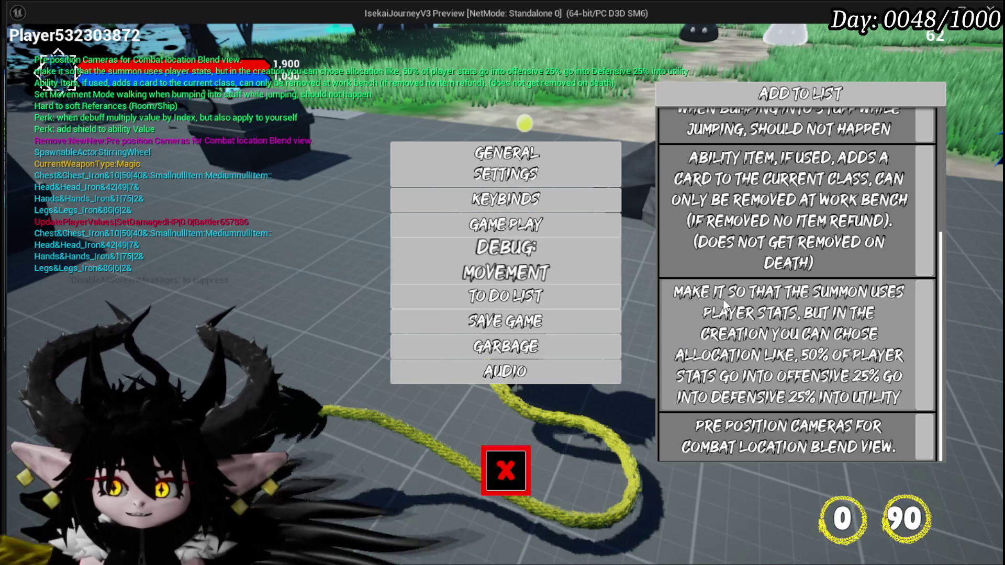
left_click(887, 309)
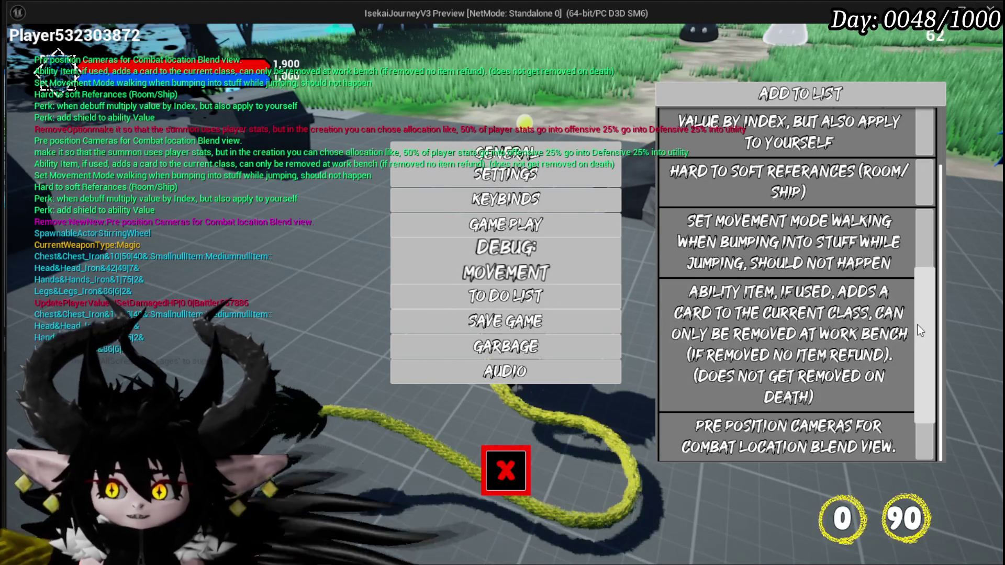
left_click(924, 326)
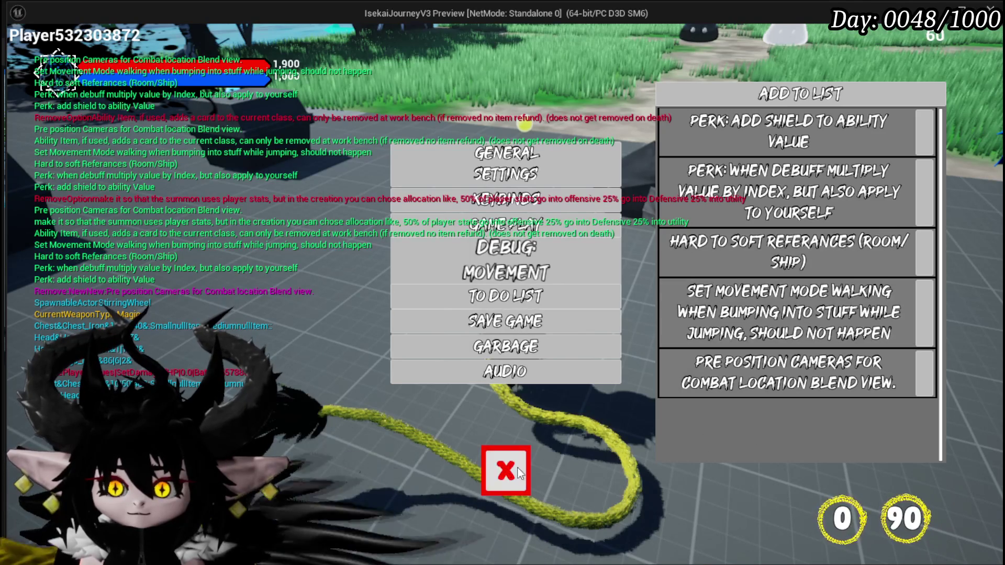
key("Escape")
Run and jump the character across the field onto the dirt path, then bring up the Ability and Equipment menu.
key("w")
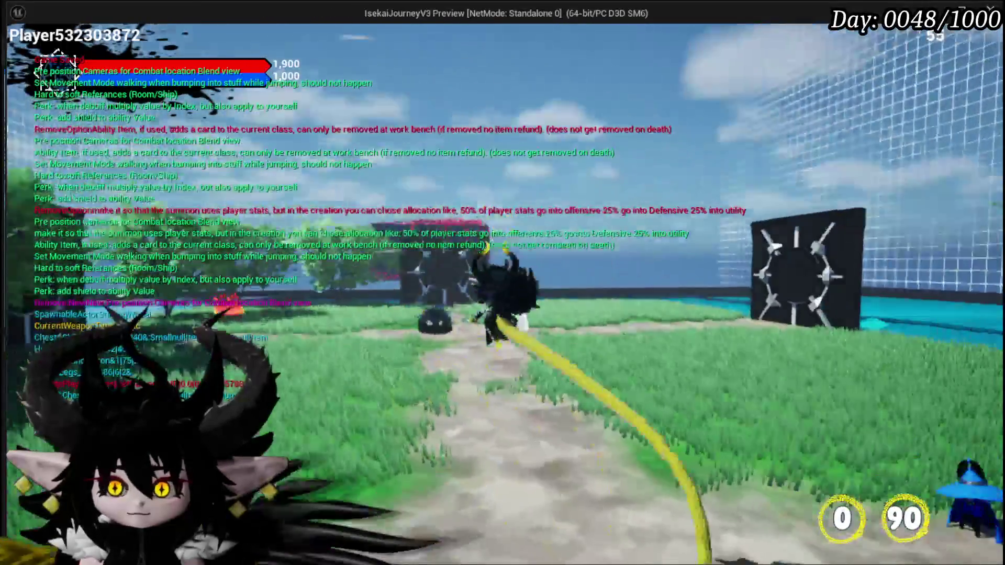
key("space")
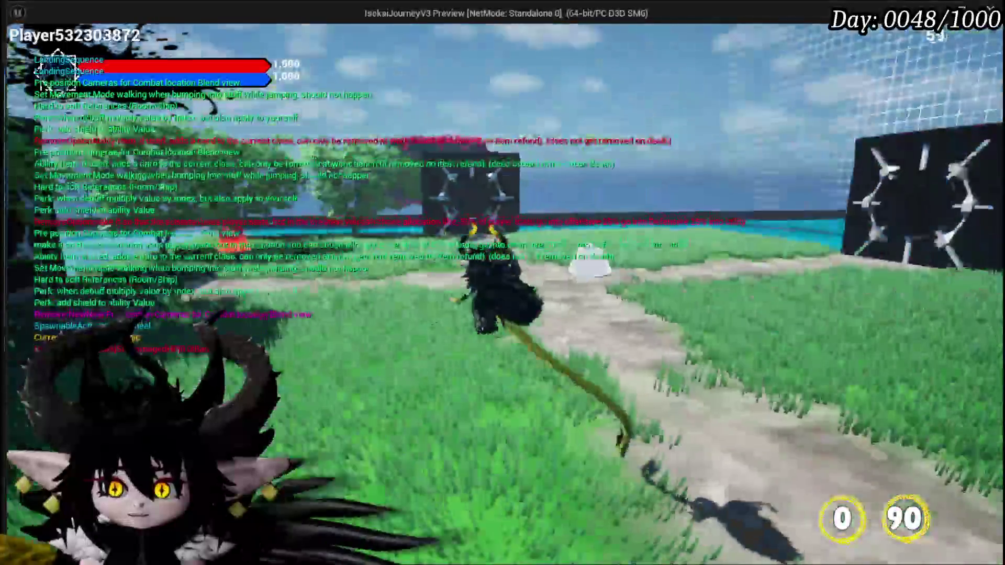
key("w")
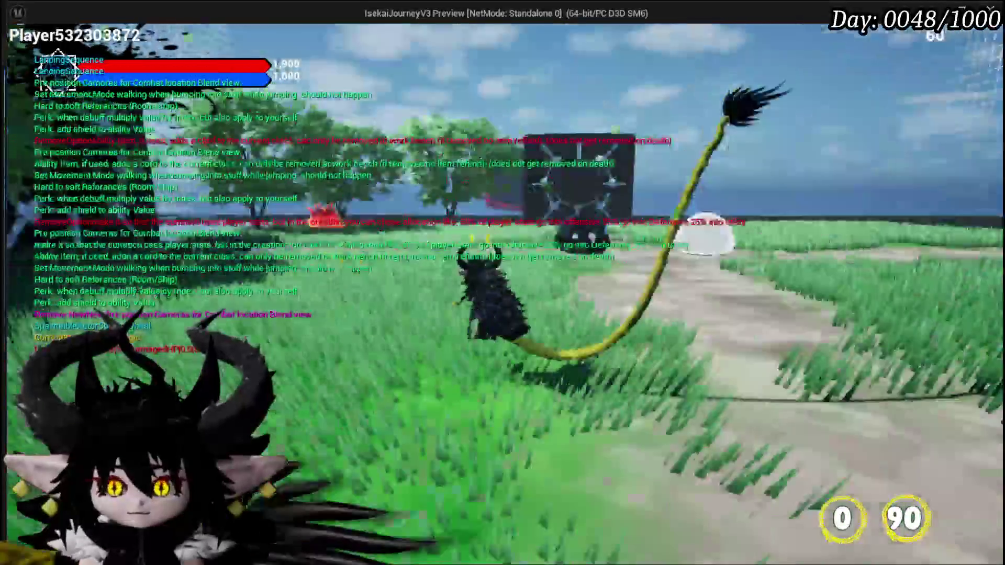
key("space")
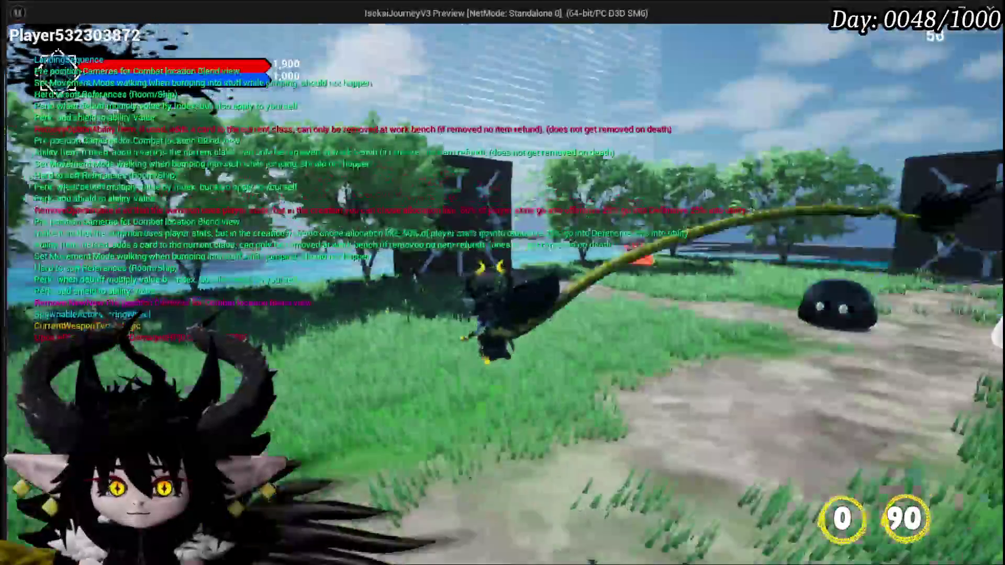
key("w")
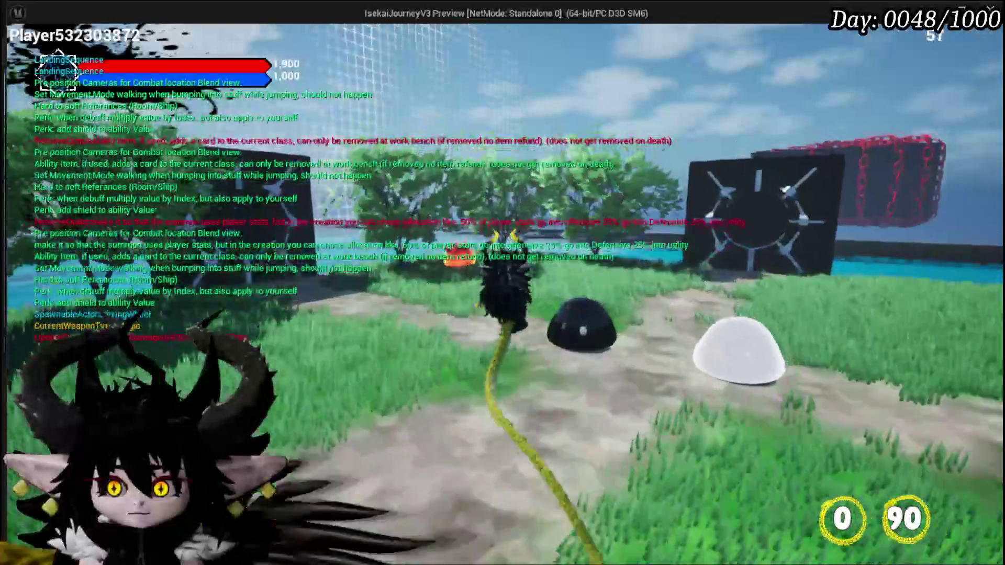
key("w")
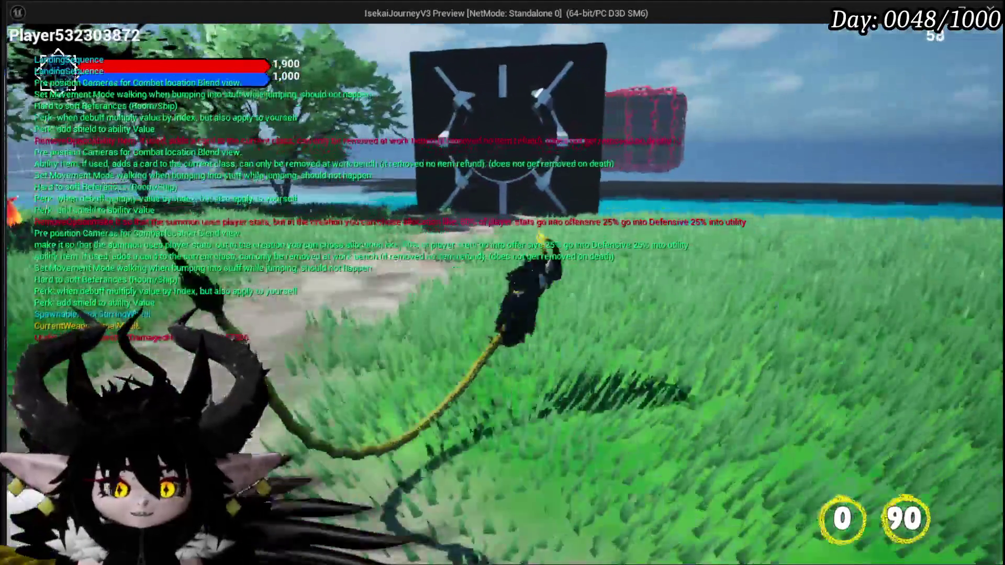
key("w")
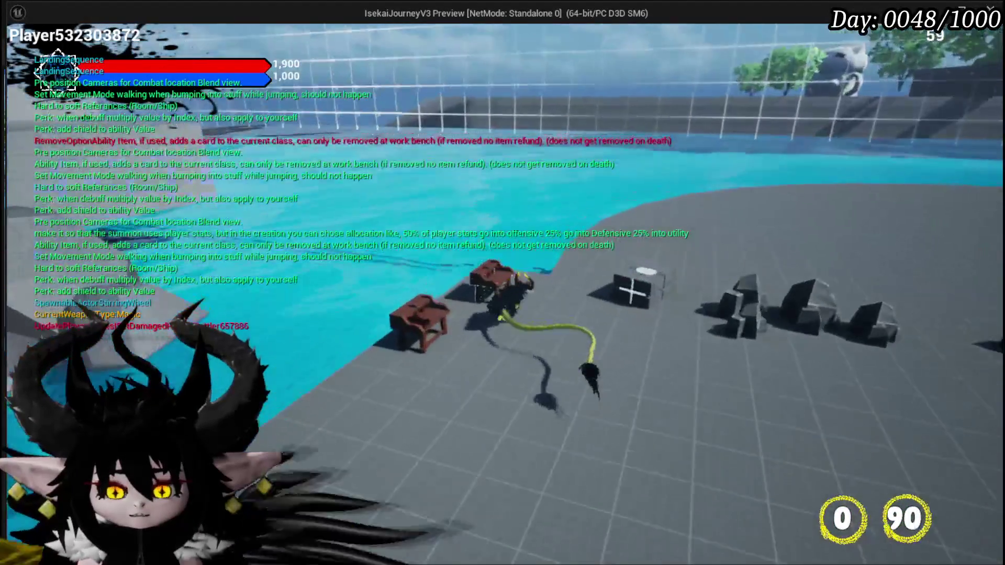
key("Tab")
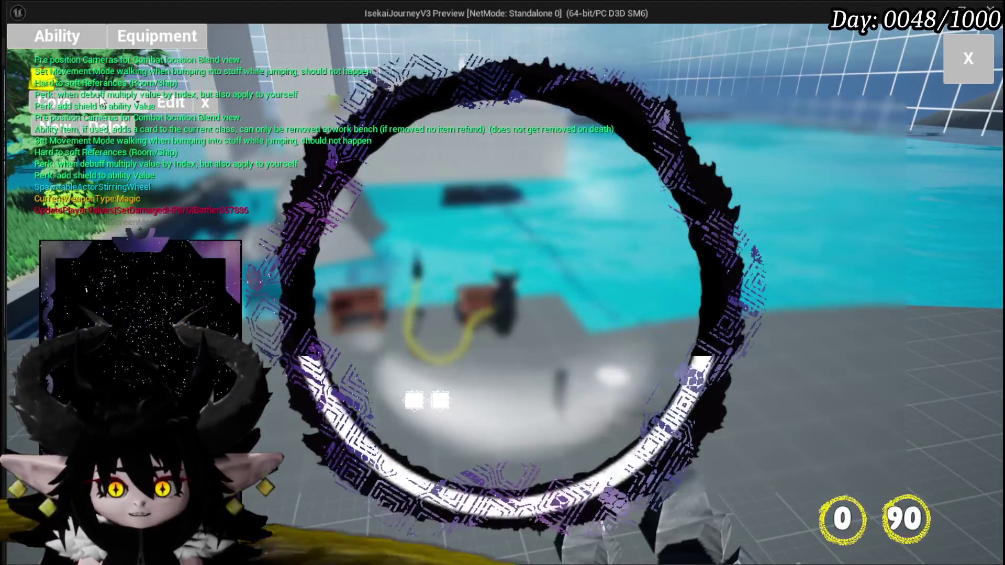
Load the Magic|ChuraMagicSummon|001 ability set from the saved ability sets list.
left_click(101, 100)
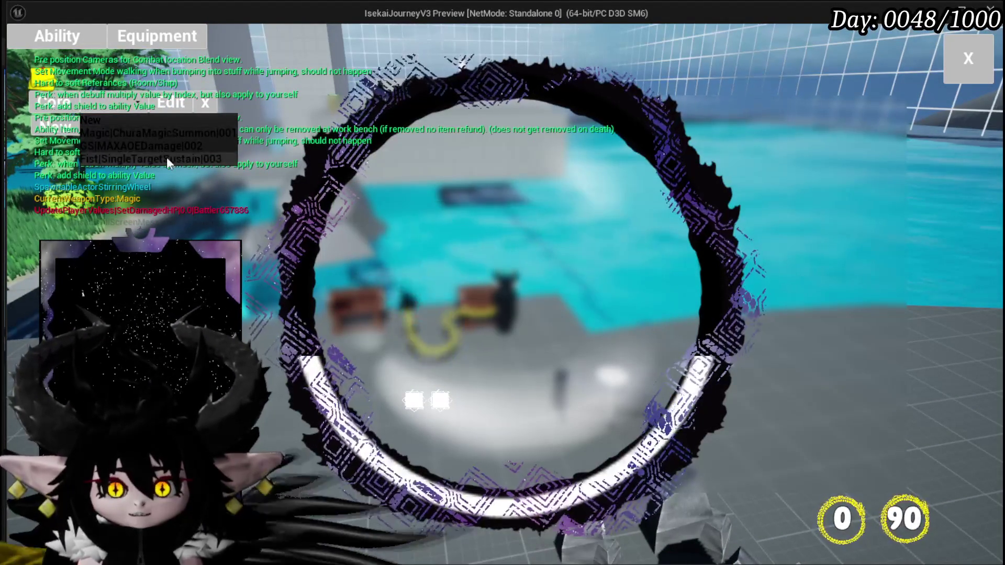
left_click(114, 134)
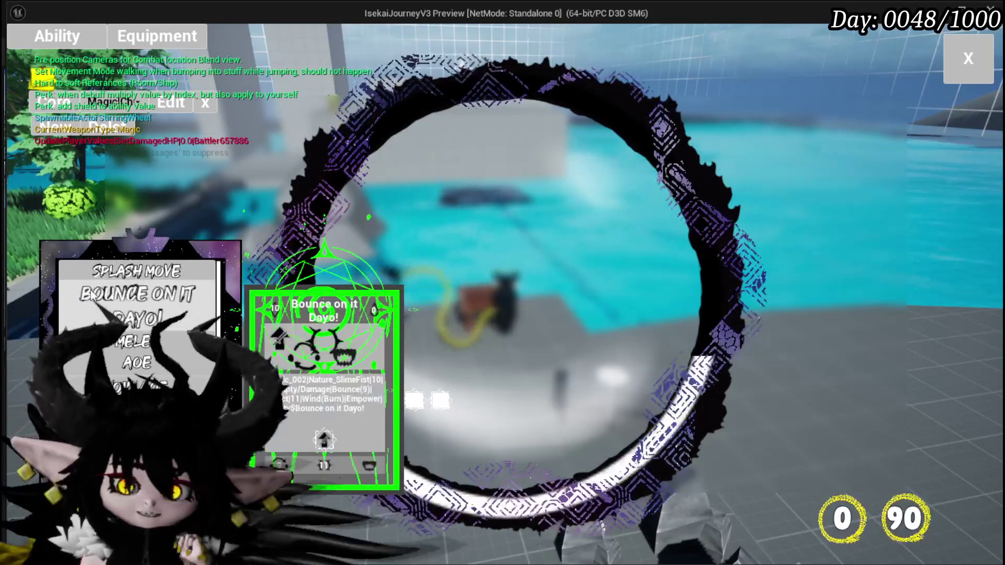
mouse_move(70, 269)
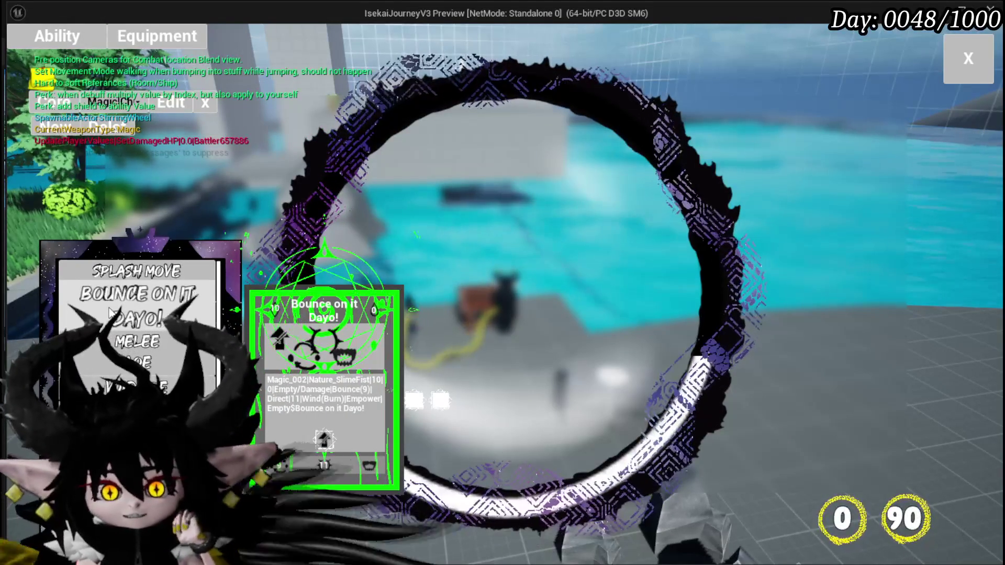
mouse_move(151, 365)
Scroll through the set's ability cards to review each one, then close the ability menu.
scroll(151, 365, "down", 1)
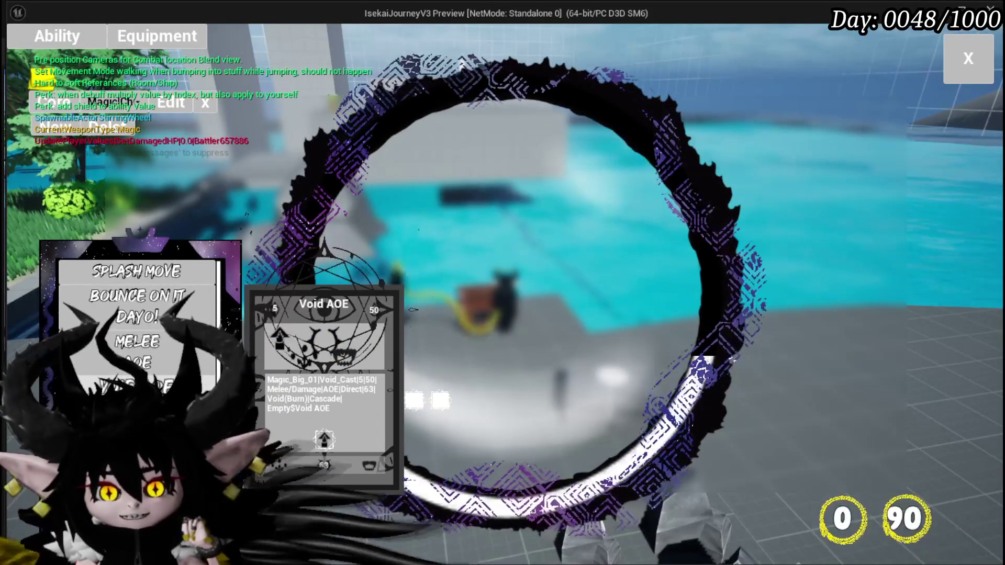
scroll(151, 365, "down", 4)
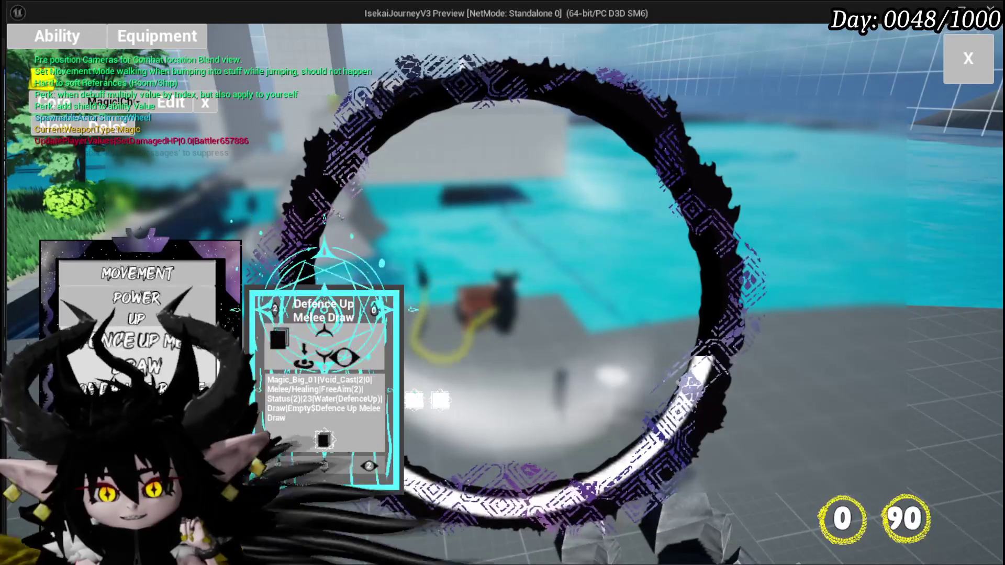
scroll(150, 366, "down", 3)
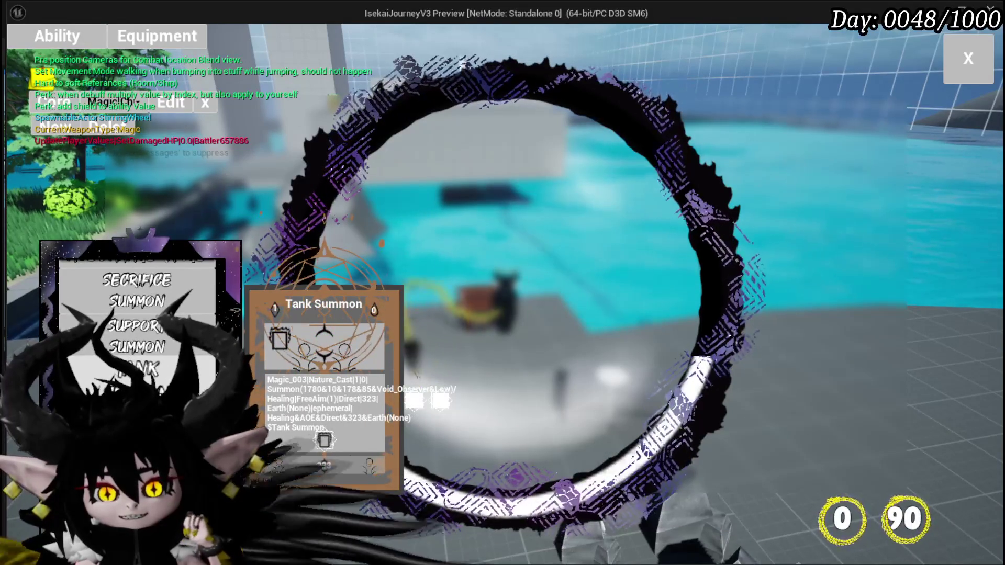
scroll(150, 366, "up", 3)
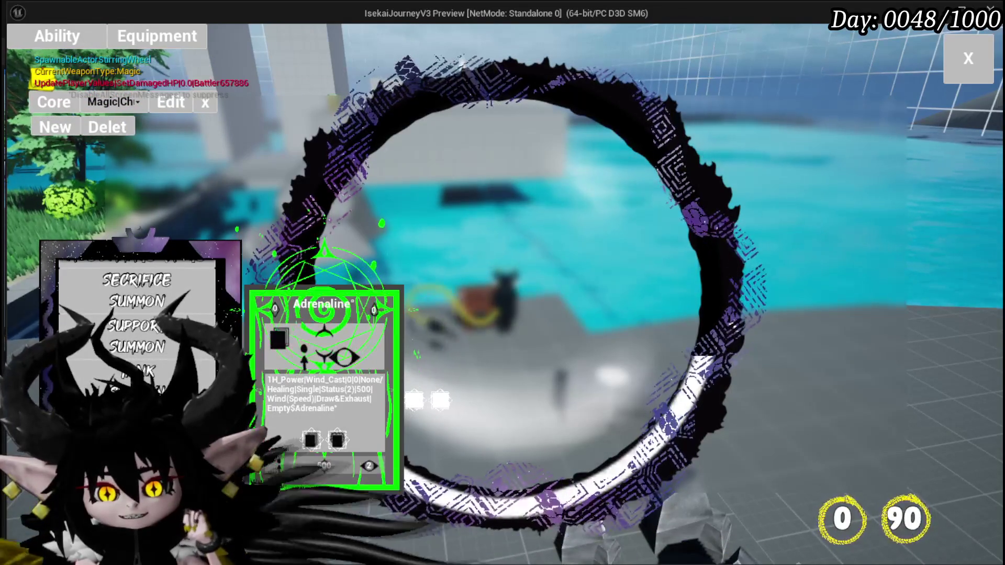
scroll(151, 365, "up", 2)
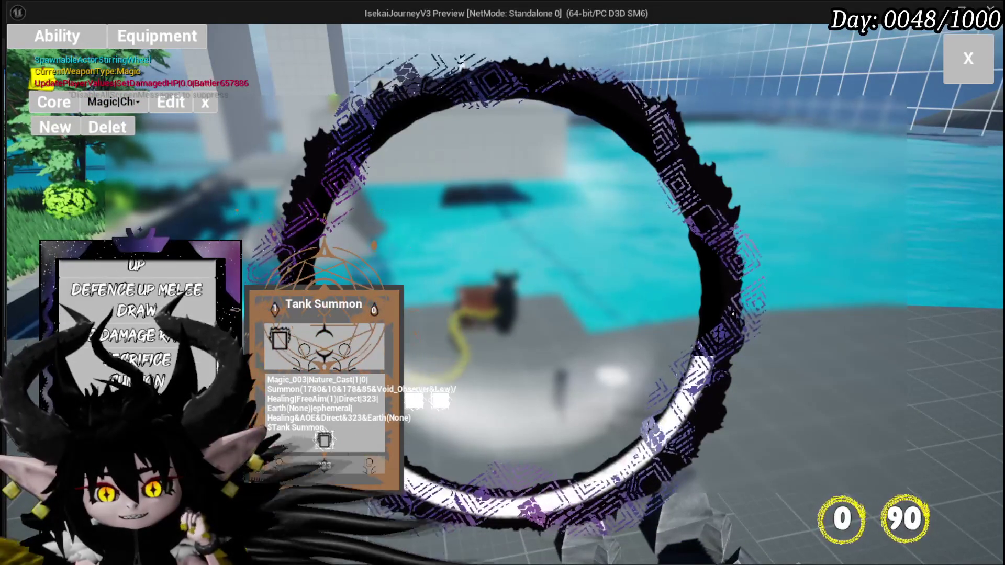
scroll(157, 367, "up", 2)
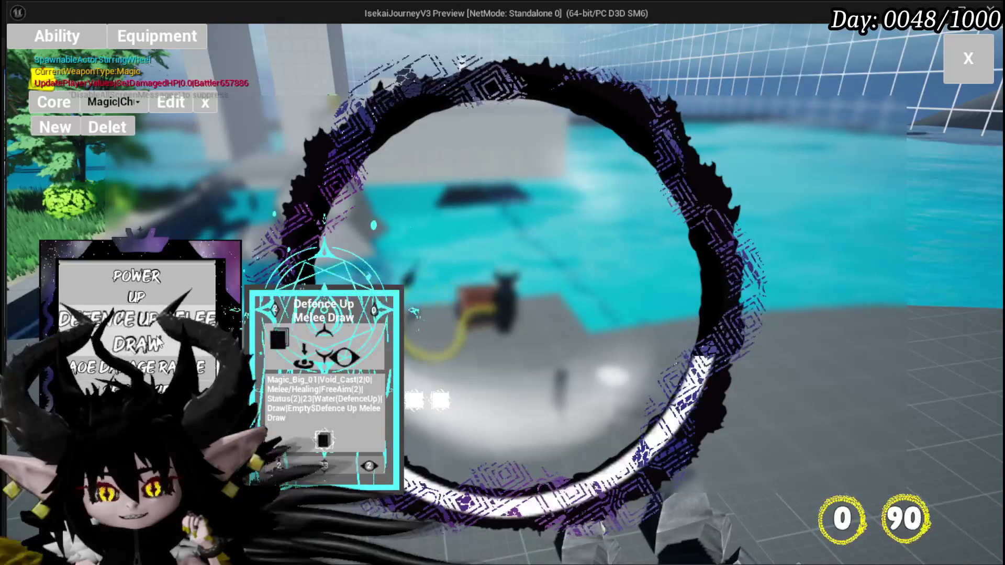
scroll(161, 373, "down", 5)
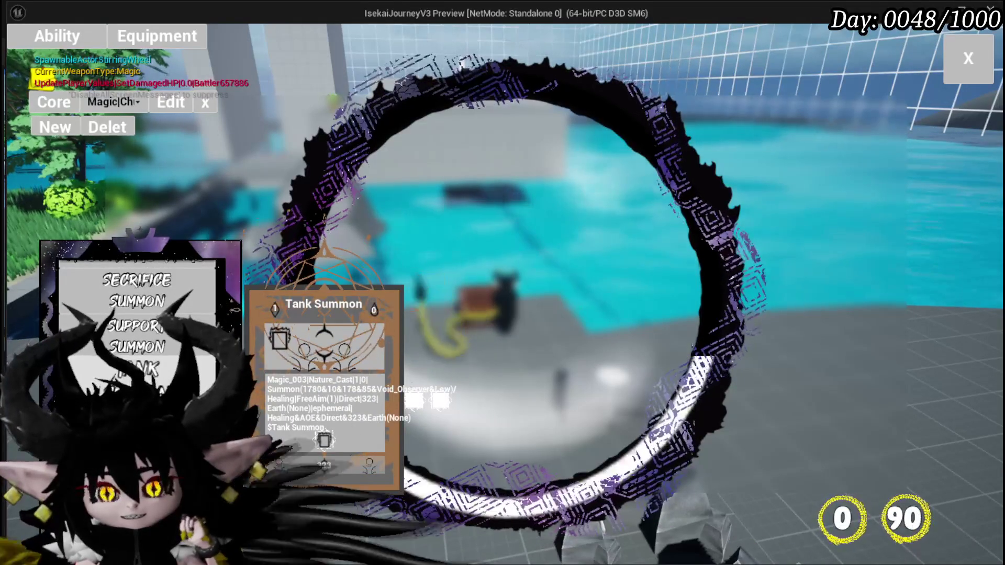
scroll(157, 366, "down", 2)
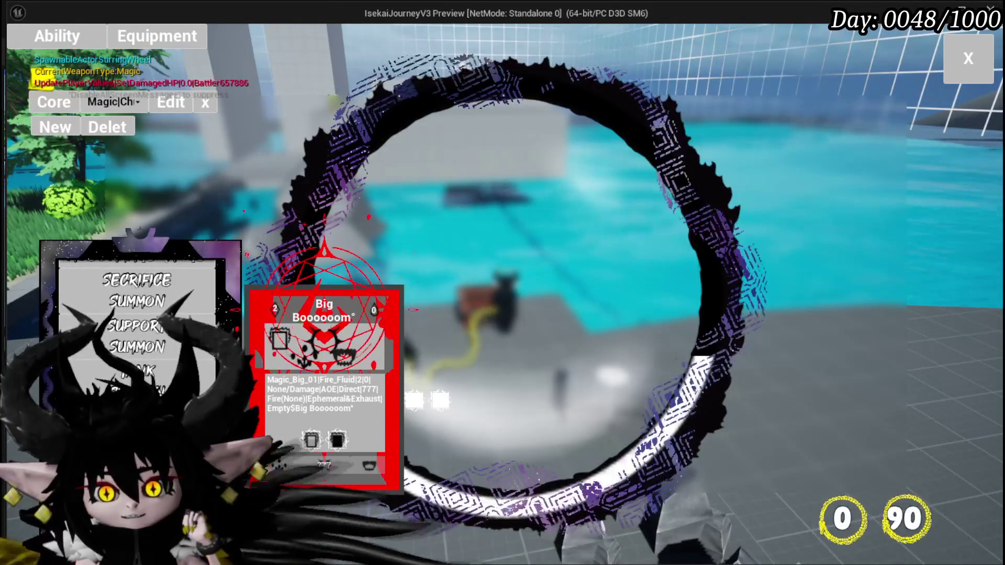
scroll(137, 325, "up", 2)
scroll(136, 324, "down", 2)
scroll(136, 325, "up", 1)
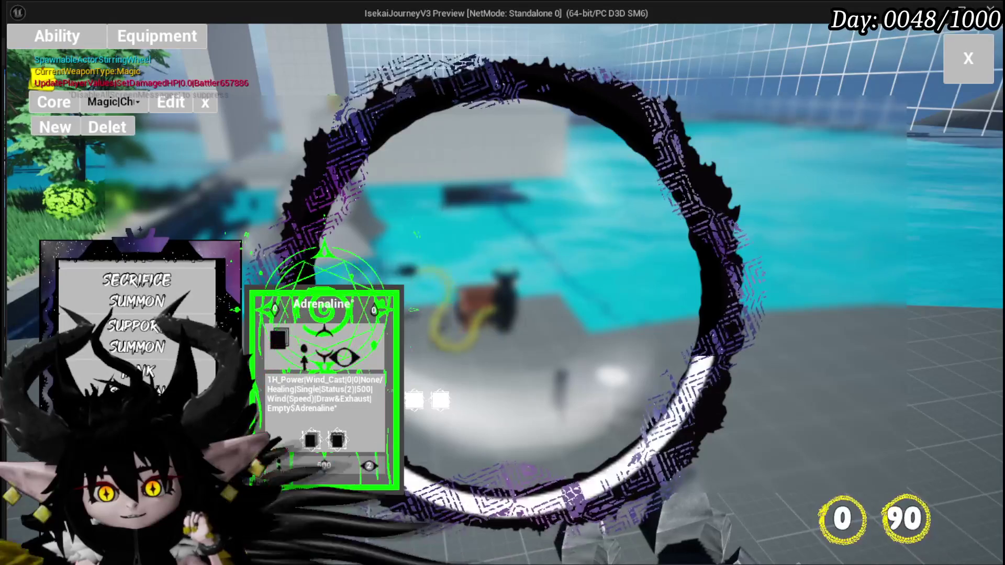
scroll(136, 324, "down", 1)
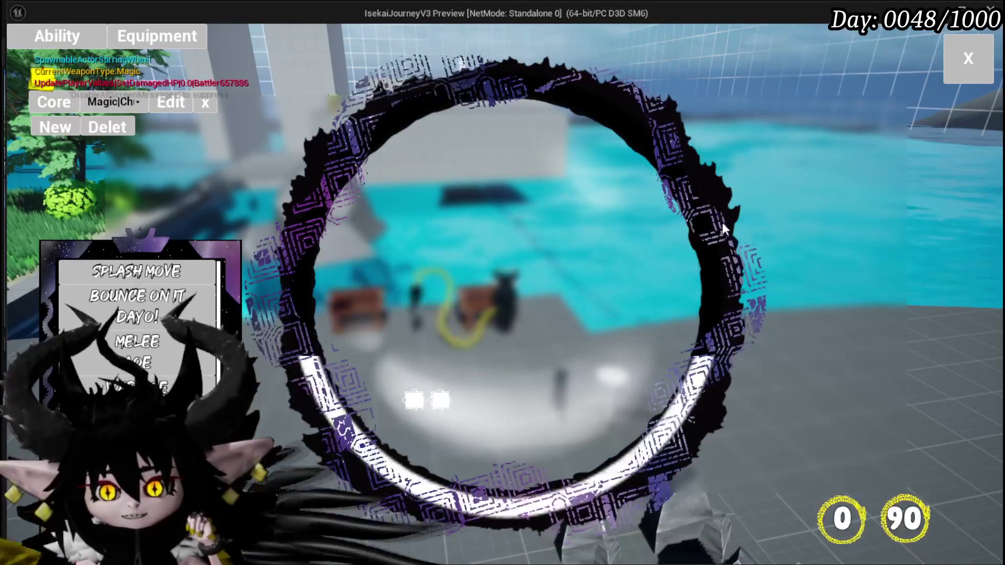
left_click(970, 79)
Run past the black and white slimes to the fire slime, then stop the preview to return to L_DungeonCreationTest.
key("w")
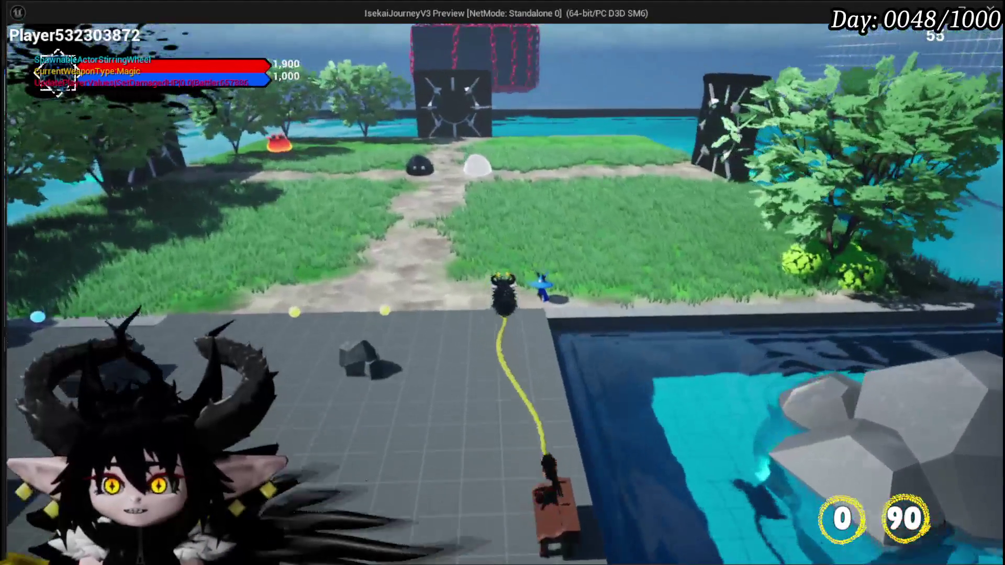
key("w")
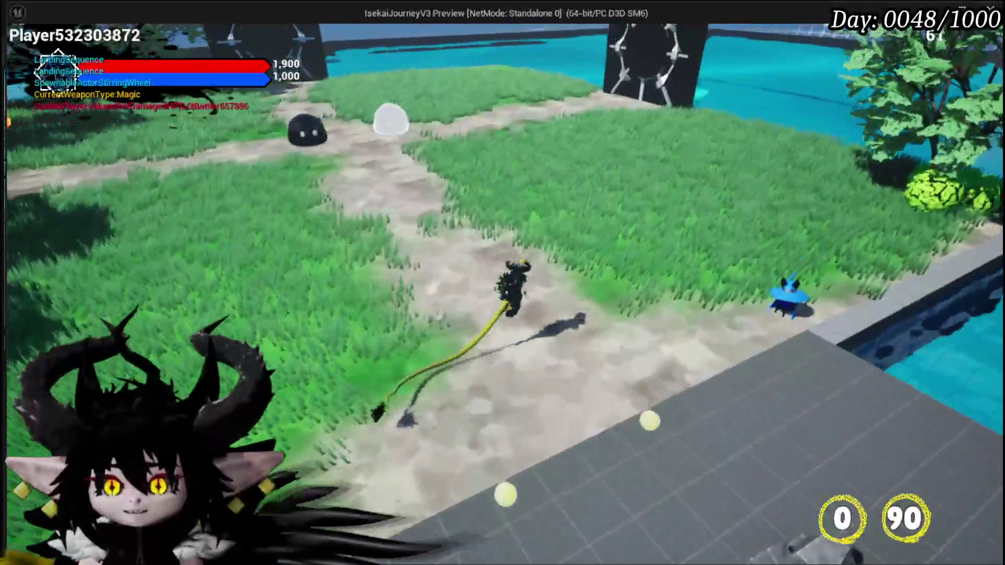
key("w")
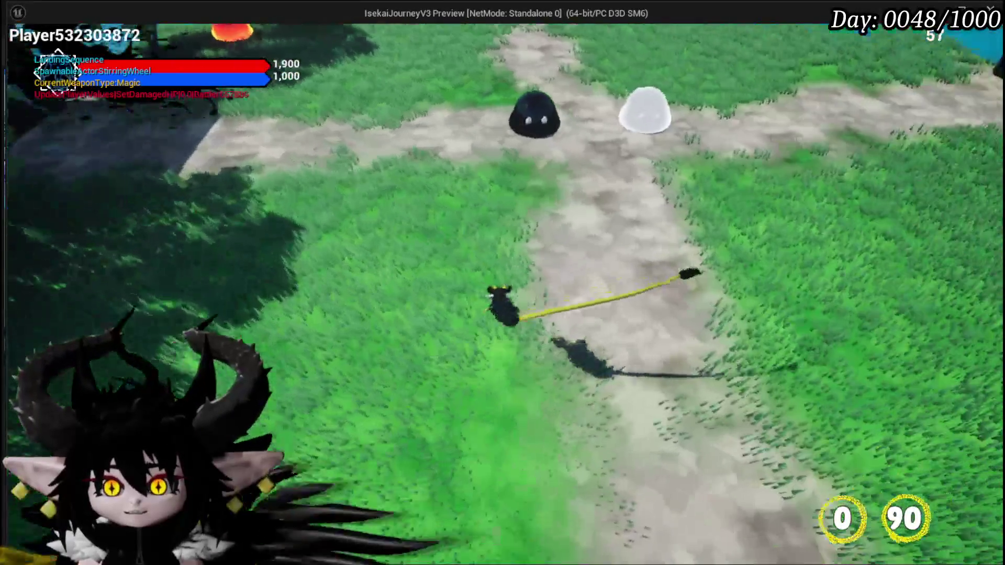
key("w")
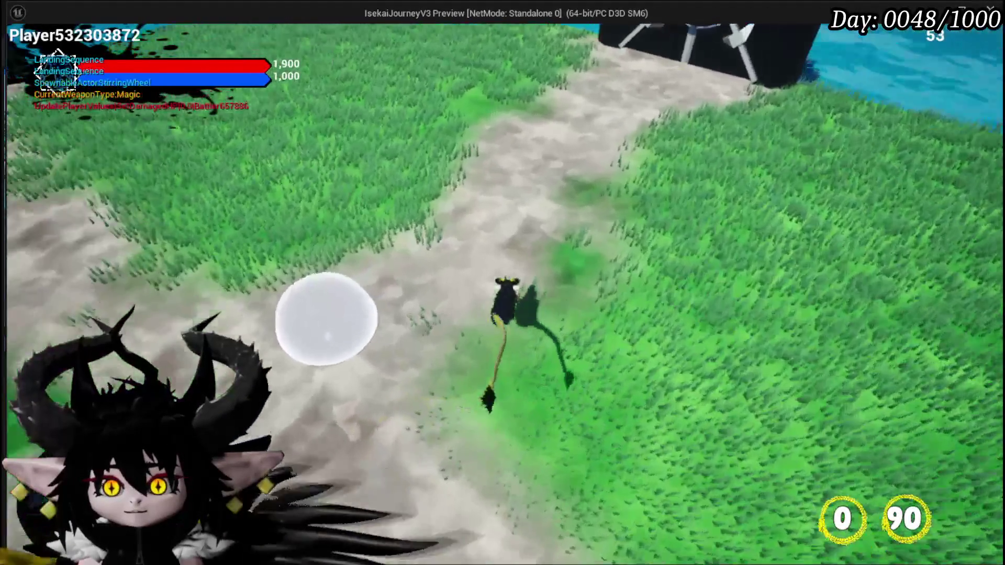
key("w")
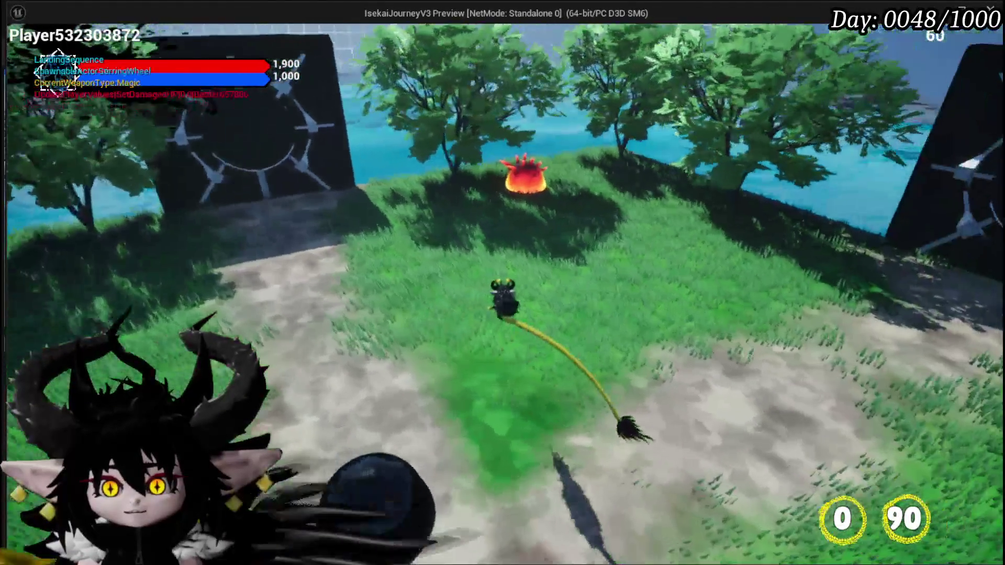
key("w")
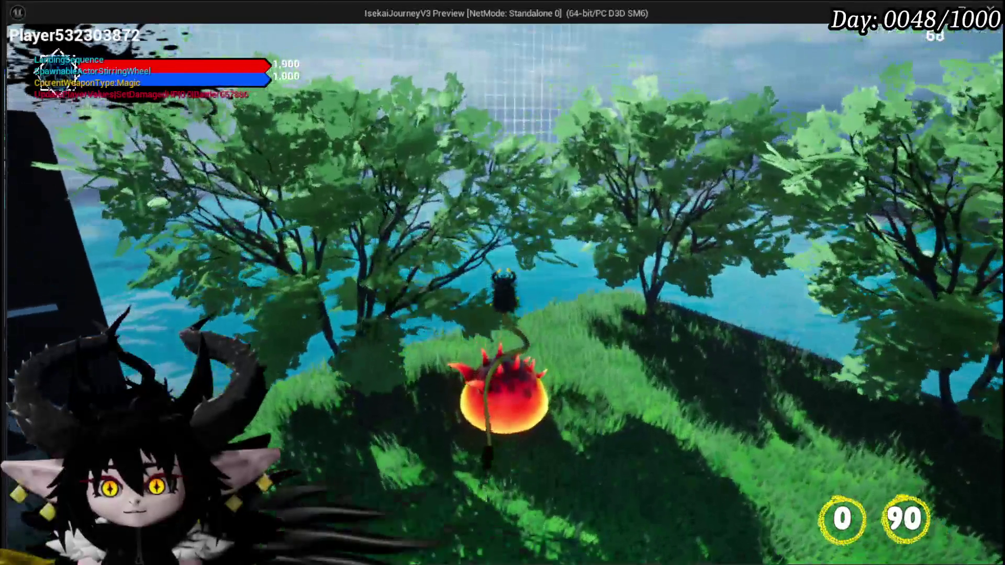
key("s")
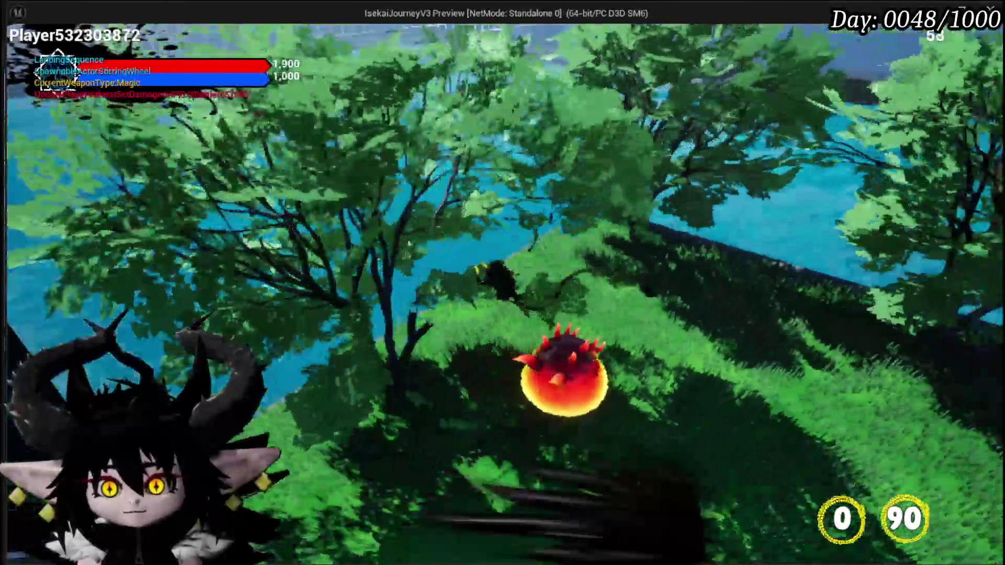
mouse_move(503, 282)
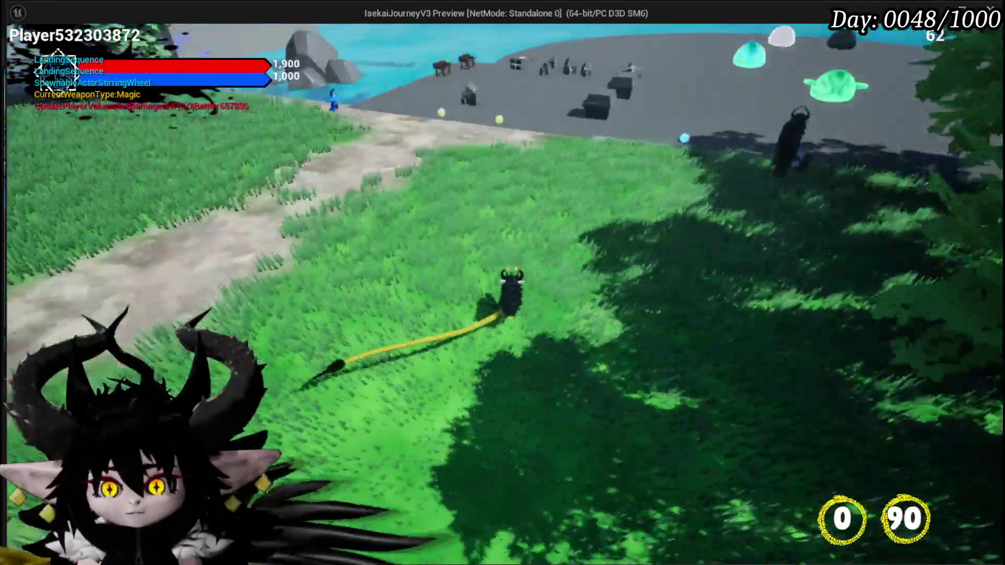
key("Escape")
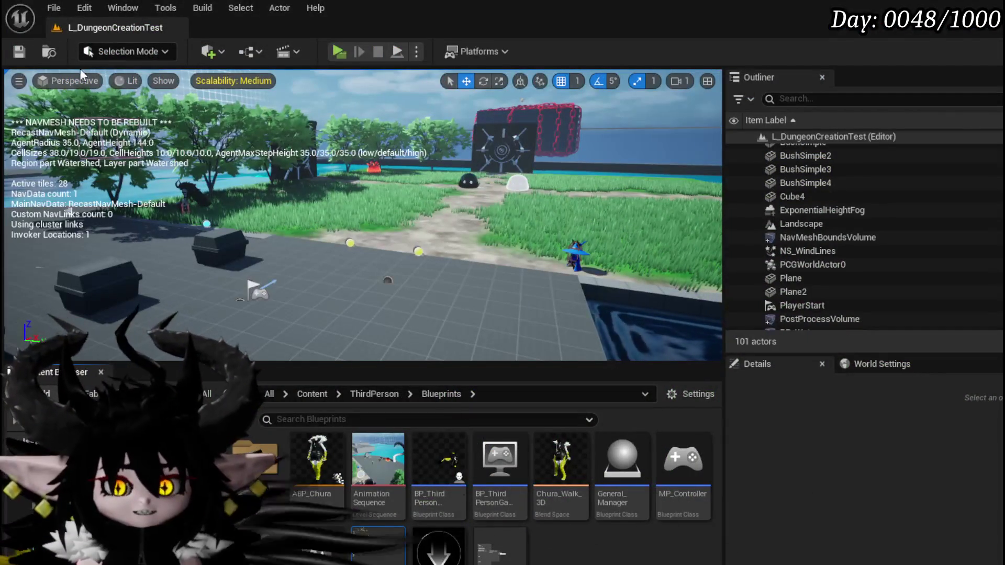